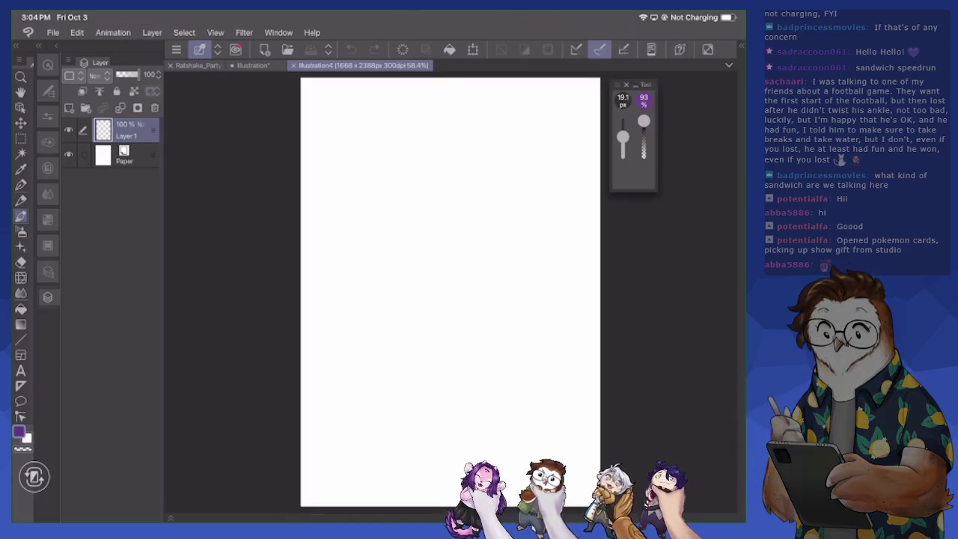
Draw and undo a test stroke so the Illustration4 canvas stays blank, then open the main menu
mouse_move(396, 193)
mouse_down()
mouse_move(418, 199)
mouse_move(408, 279)
mouse_up()
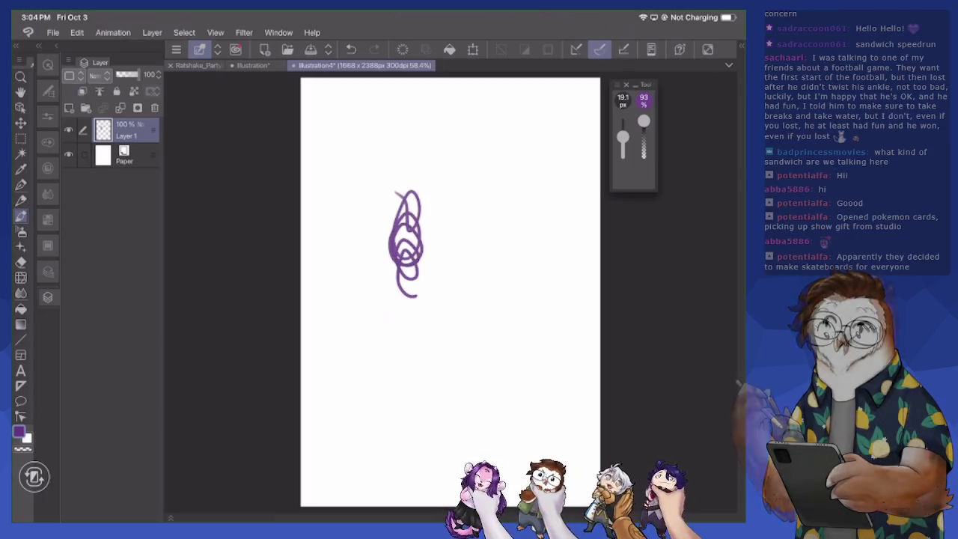
key(ctrl+z)
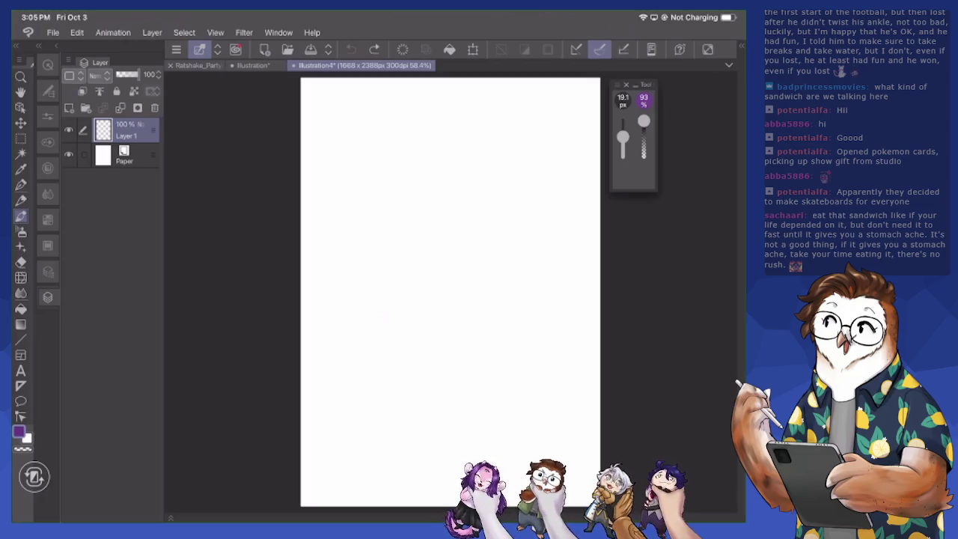
scroll(450, 292, up, 5)
scroll(452, 304, down, 1)
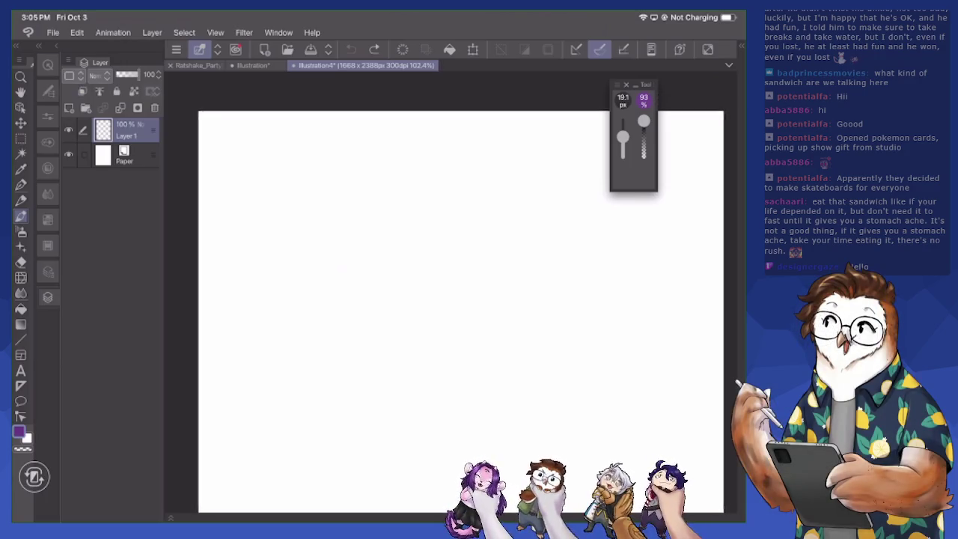
scroll(450, 300, up, 3)
scroll(446, 292, down, 1)
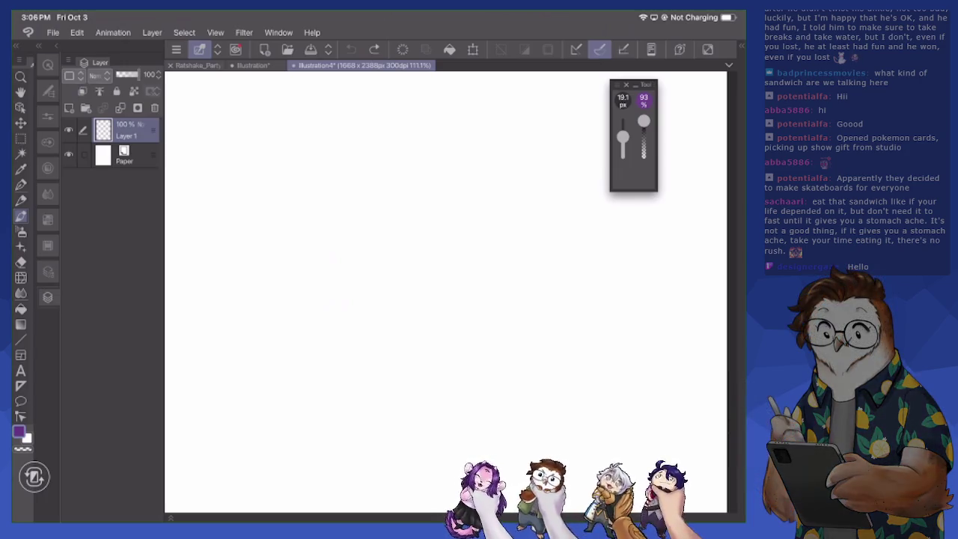
click(176, 50)
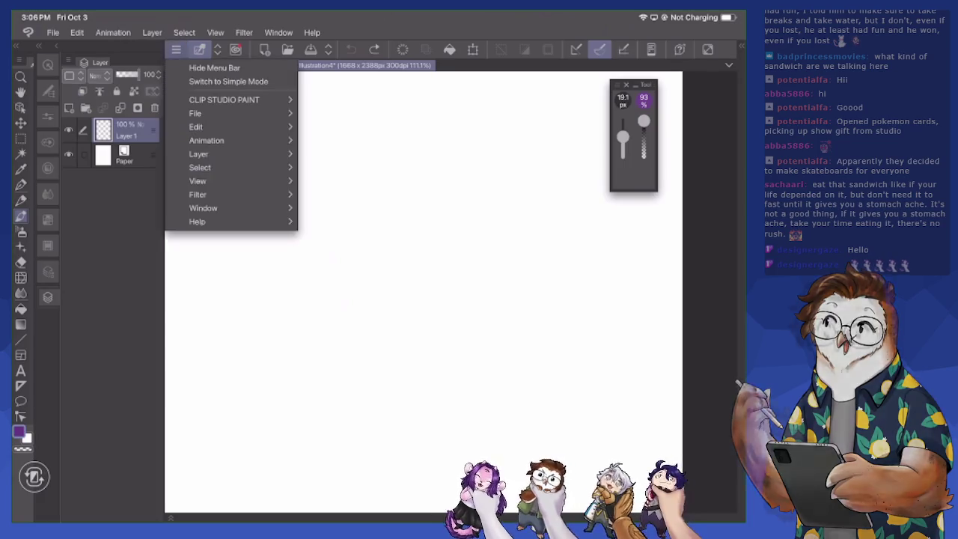
Open Amalthea_Chibi from File > Recent in a new tab
click(194, 113)
click(331, 157)
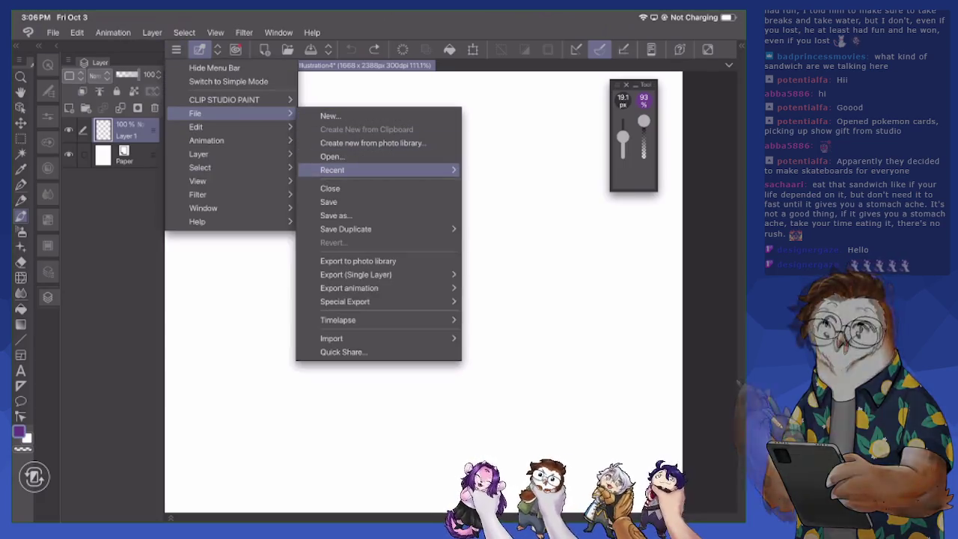
click(387, 213)
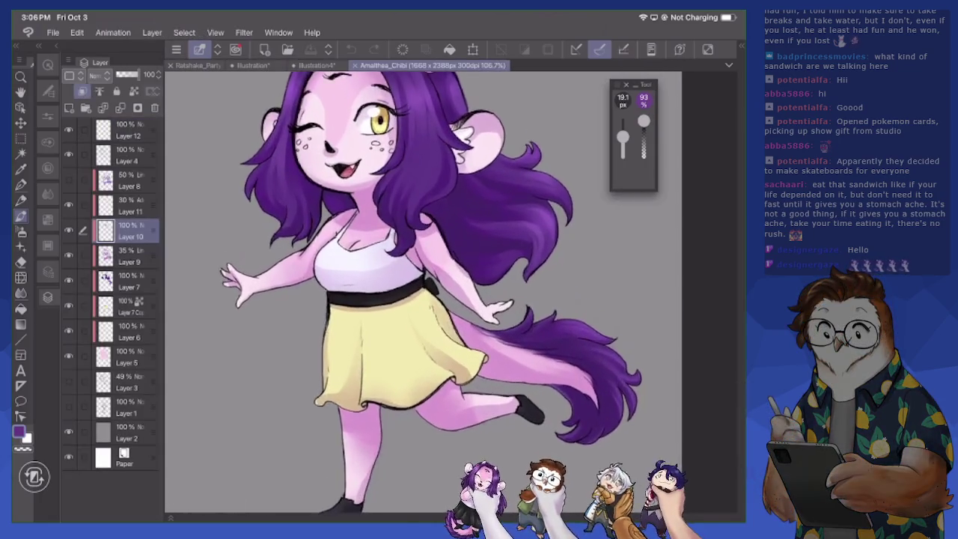
scroll(423, 292, down, 1)
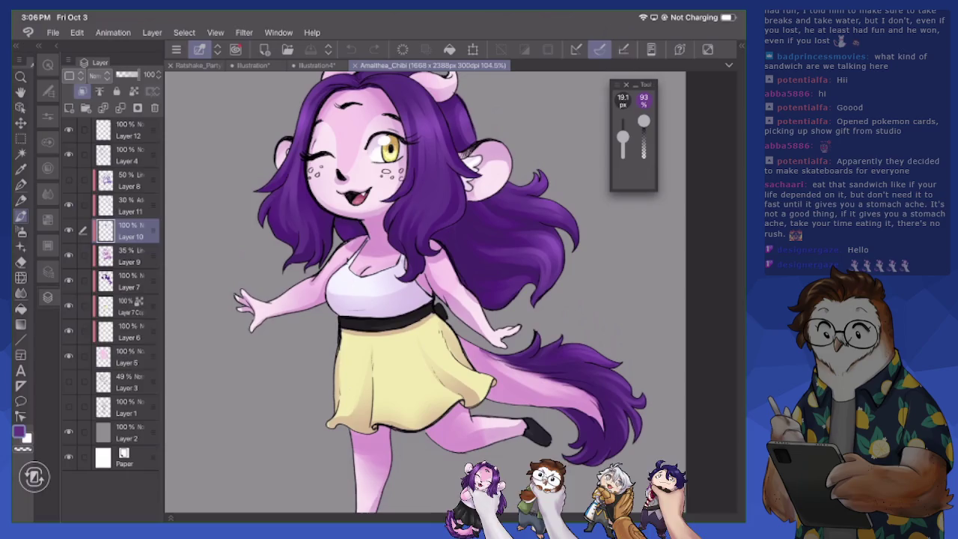
Group Layers 5–12 into Folder 1, hide it and Layer 3, and show Layer 1's purple sketch
drag(83, 357, 83, 130)
key(ctrl+g)
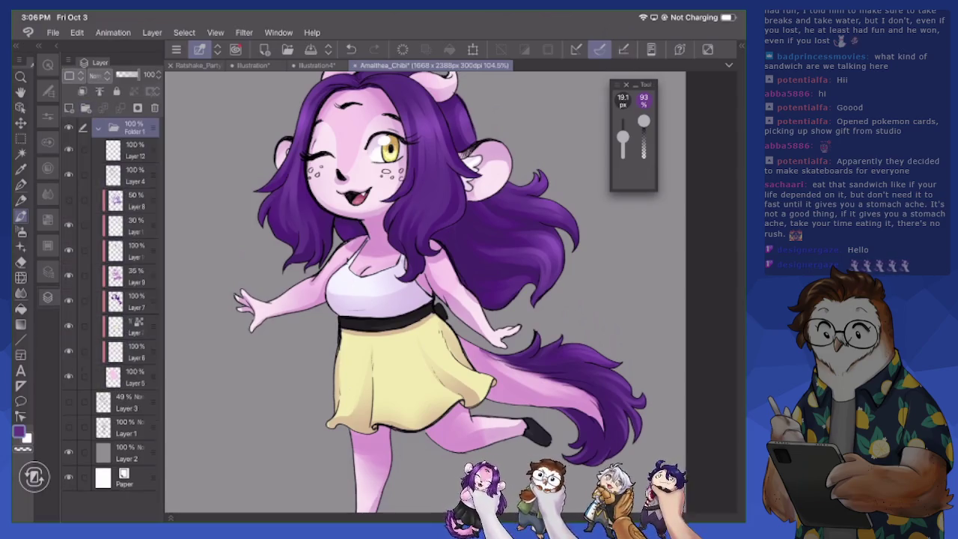
click(98, 128)
click(68, 128)
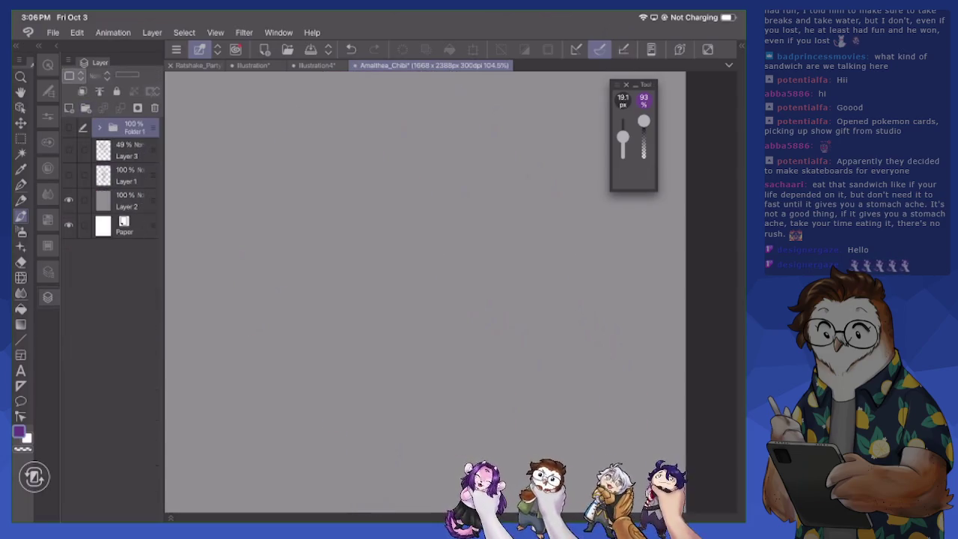
click(68, 150)
click(68, 176)
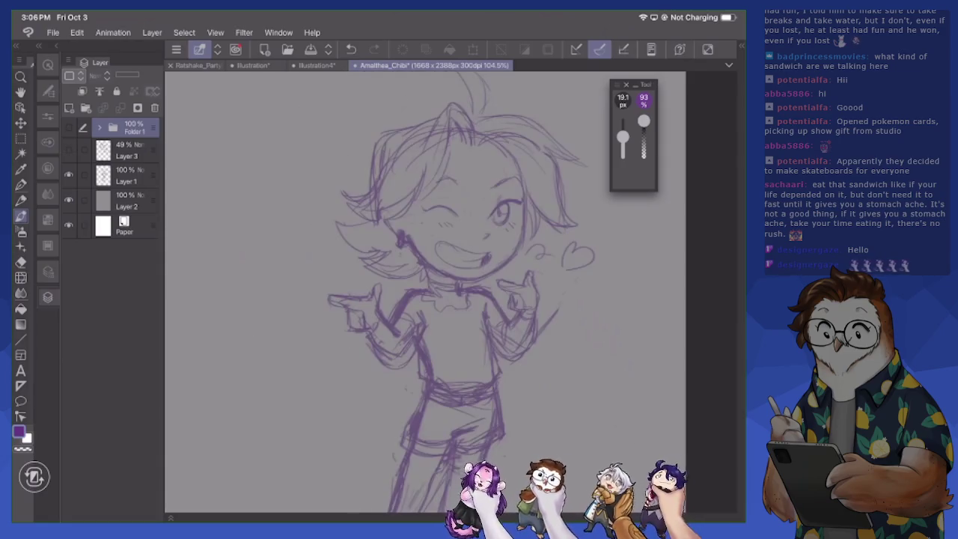
Briefly hide the purple sketch and show the coloured artwork again to compare, panning over the character
scroll(420, 292, down, 2)
scroll(420, 292, down, 2)
scroll(419, 292, down, 1)
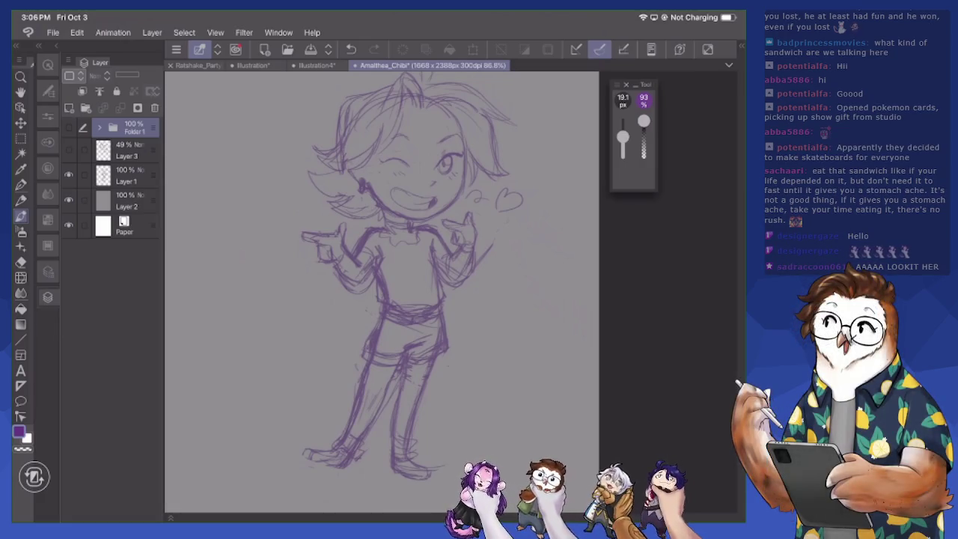
click(68, 176)
click(68, 127)
drag(390, 285, 394, 304)
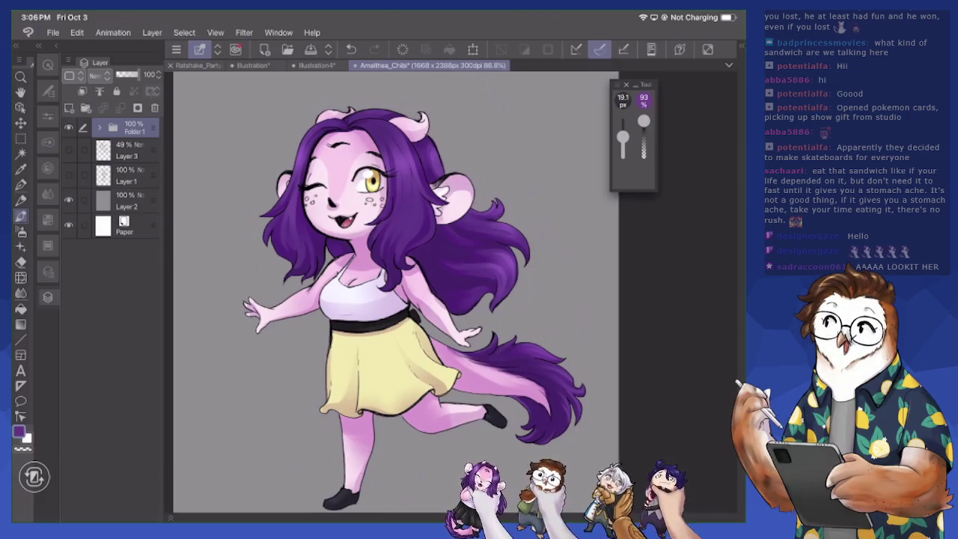
drag(389, 284, 401, 265)
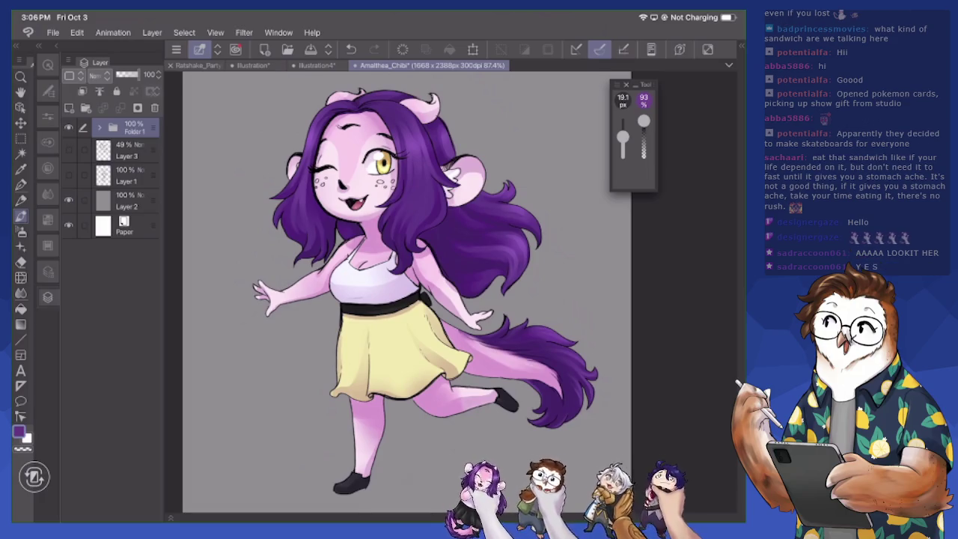
scroll(404, 292, up, 2)
scroll(419, 292, up, 3)
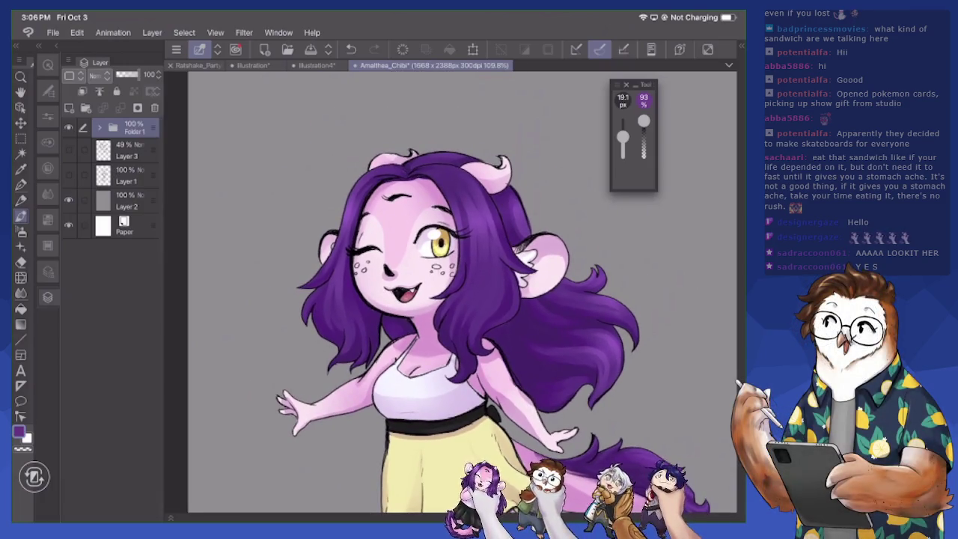
Hide Folder 1 again, show the purple sketch, and select Layer 1 for drawing
click(99, 127)
click(68, 127)
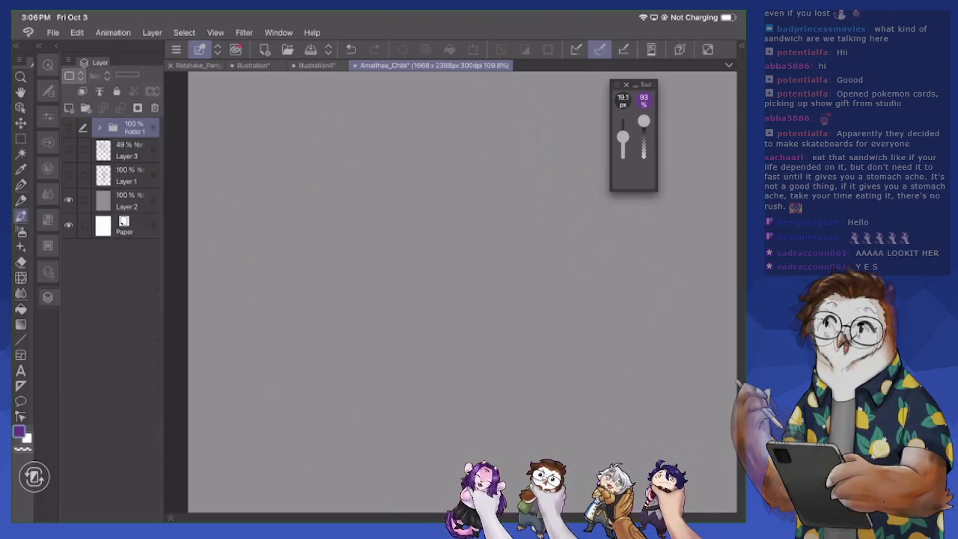
click(68, 175)
scroll(419, 292, down, 3)
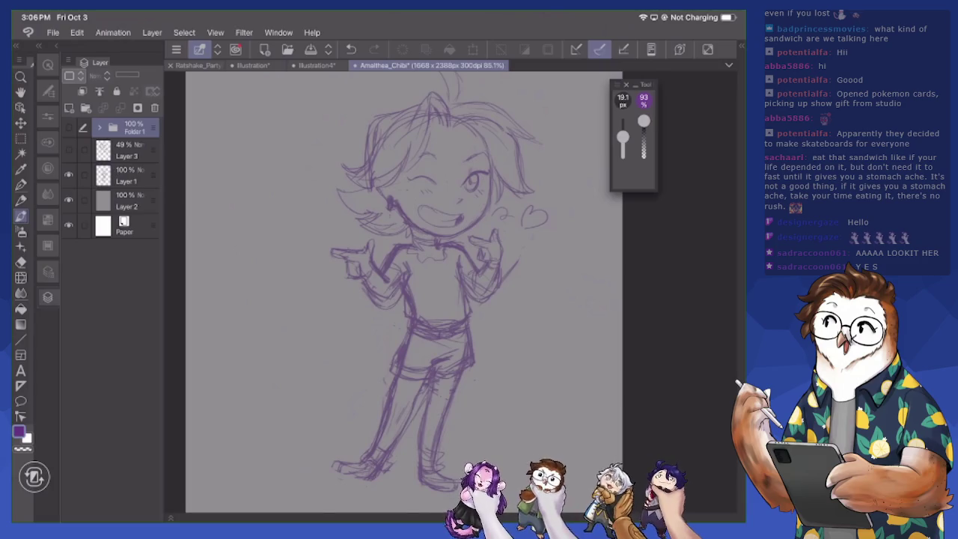
scroll(510, 282, up, 1)
scroll(509, 282, up, 3)
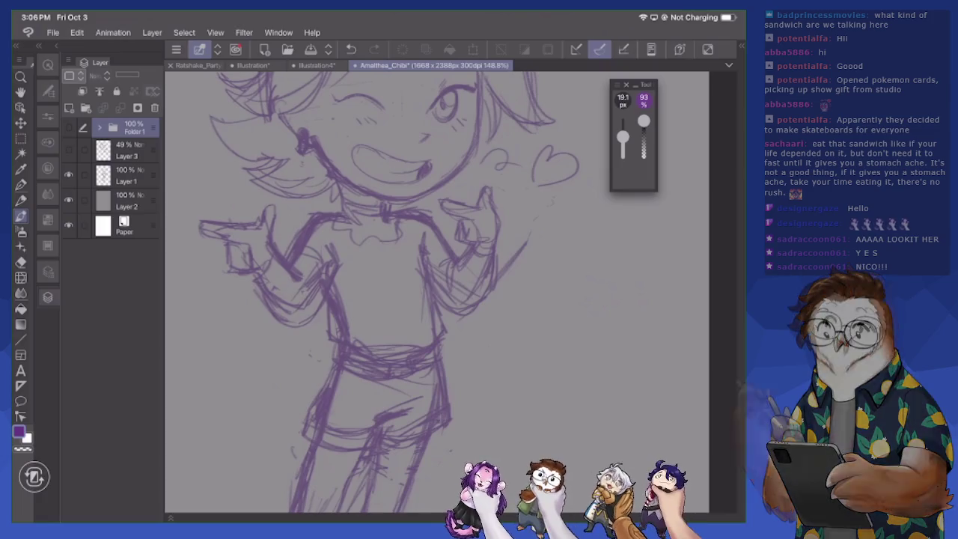
scroll(444, 251, down, 5)
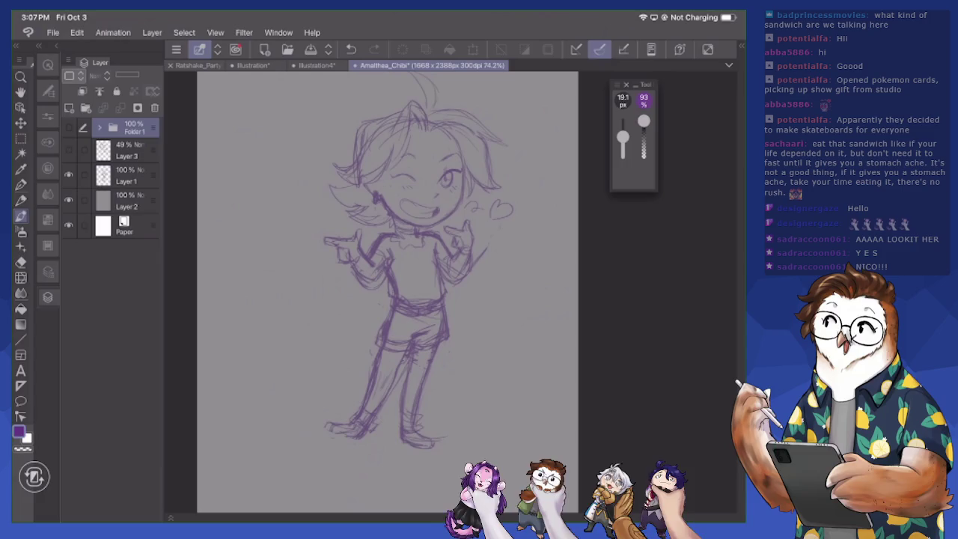
click(128, 176)
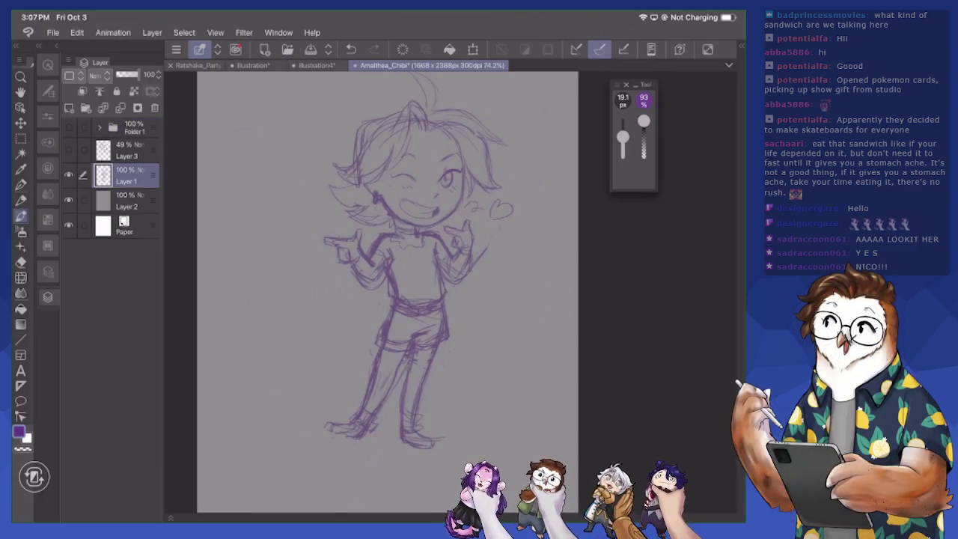
Switch to the pen tool and set its brush size to about 5 px
drag(623, 137, 623, 140)
key(p)
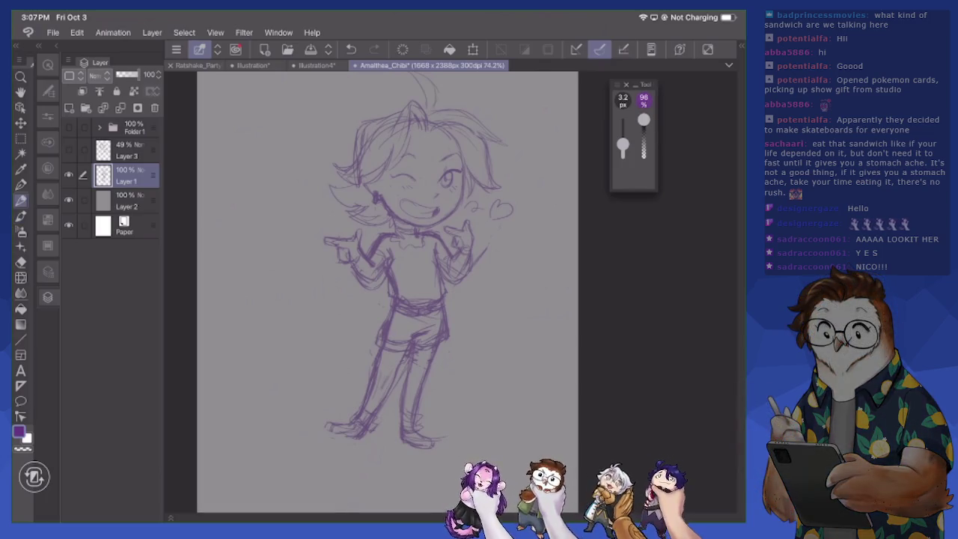
drag(623, 148, 623, 141)
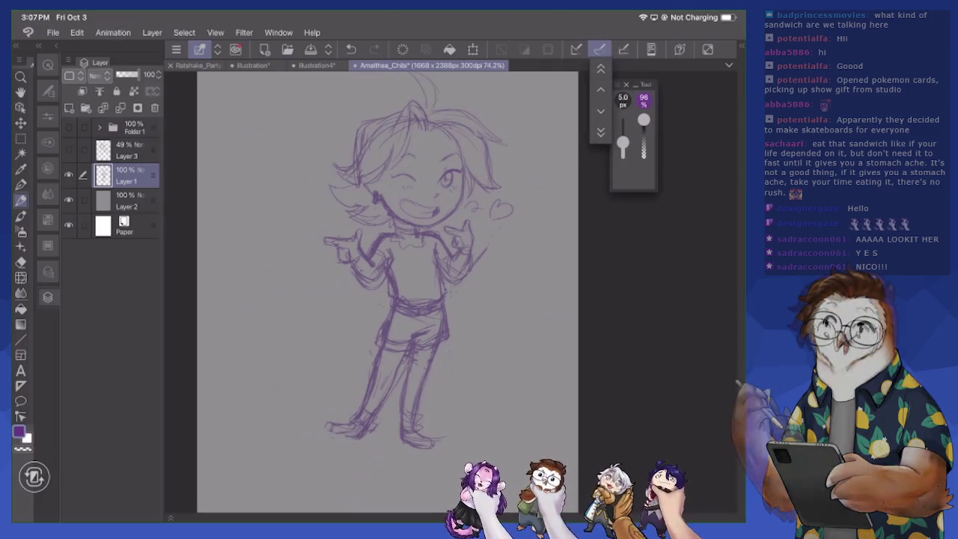
scroll(404, 247, up, 5)
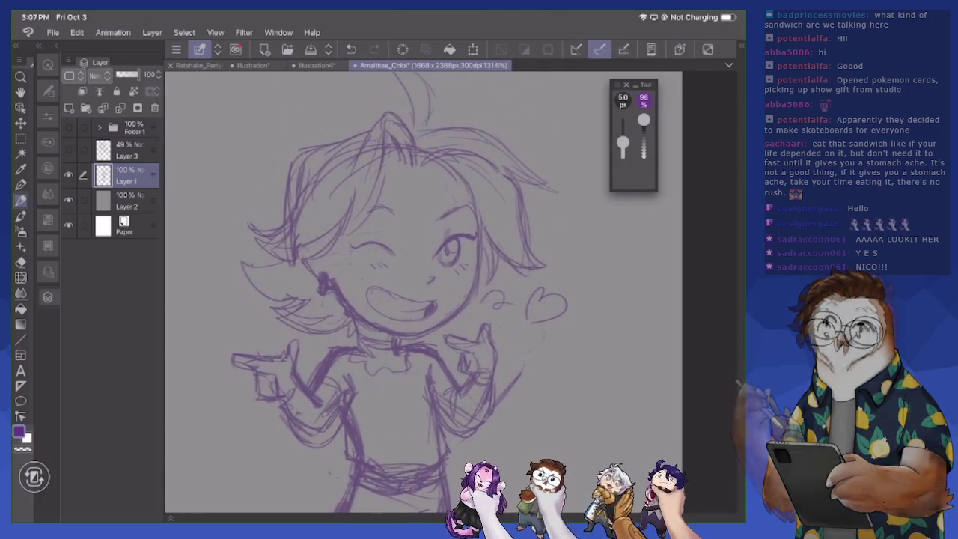
Undo and redo so the coloured layers stay hidden, then select Layer 1
key(ctrl+z)
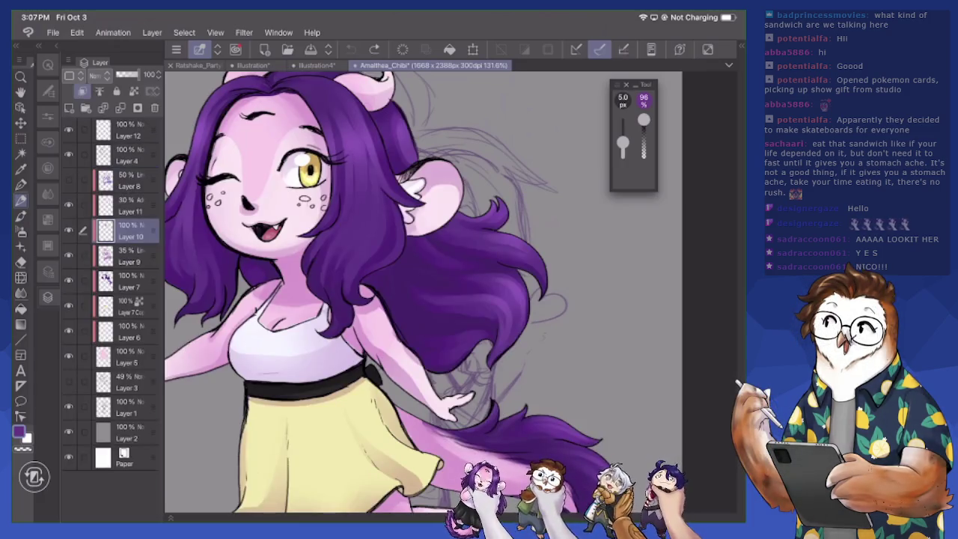
key(ctrl+y)
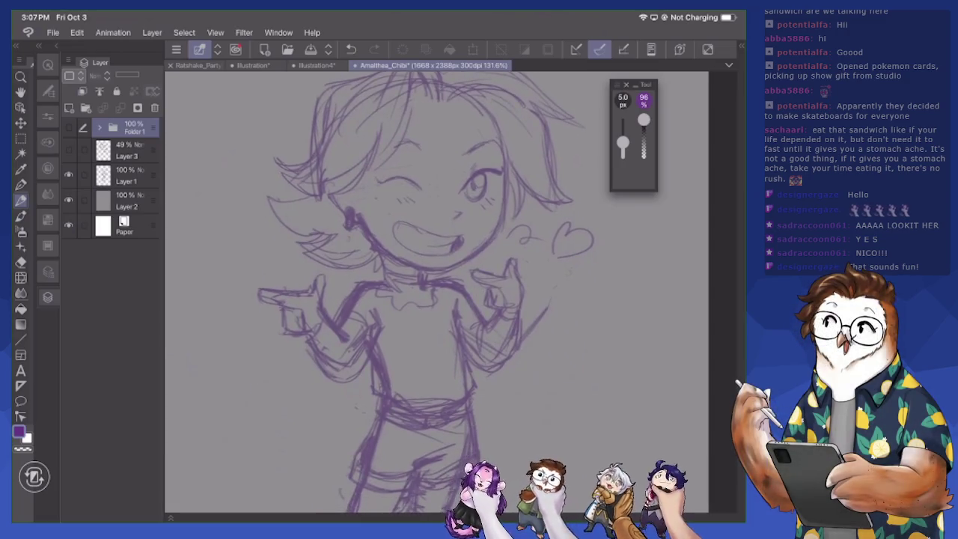
scroll(432, 292, down, 5)
scroll(432, 292, down, 3)
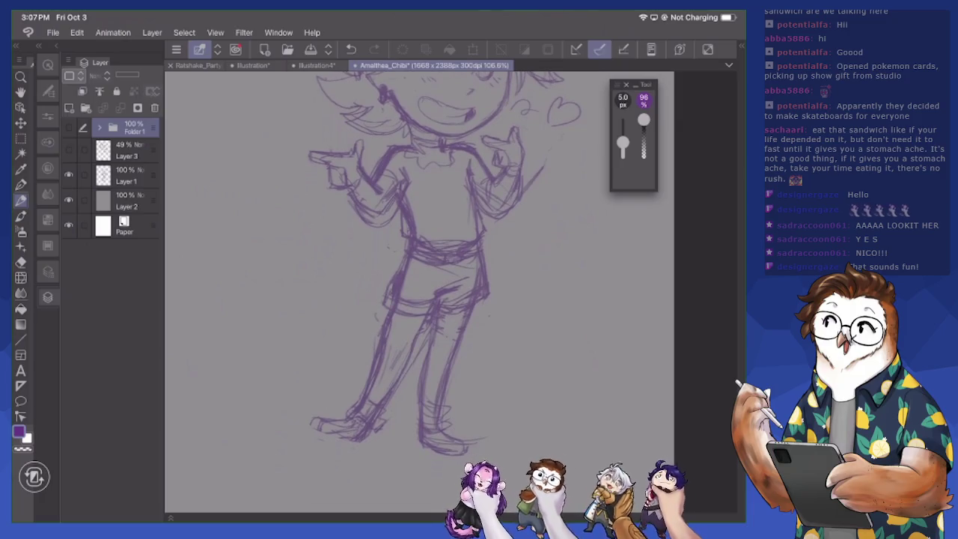
click(126, 175)
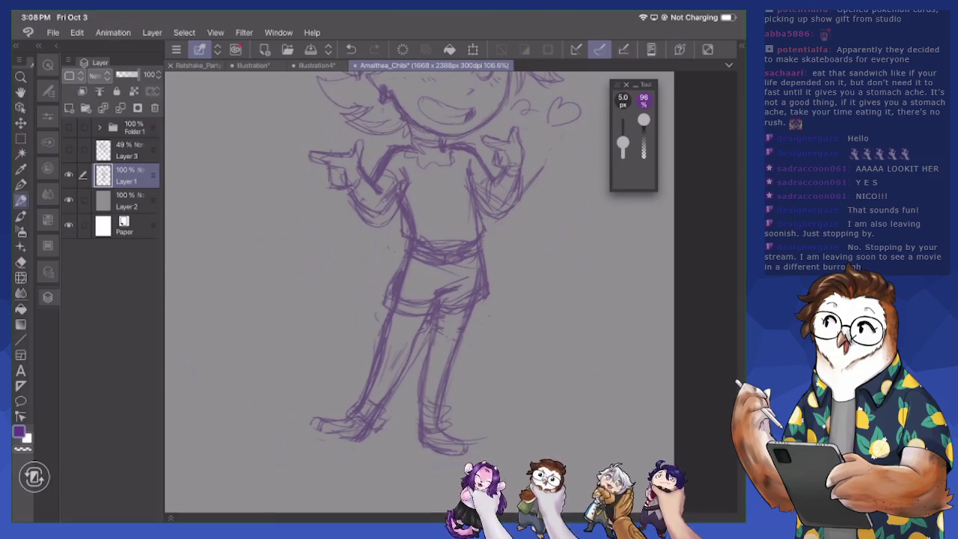
scroll(420, 292, up, 1)
scroll(419, 292, up, 2)
scroll(420, 292, up, 1)
scroll(420, 292, up, 2)
scroll(479, 292, up, 1)
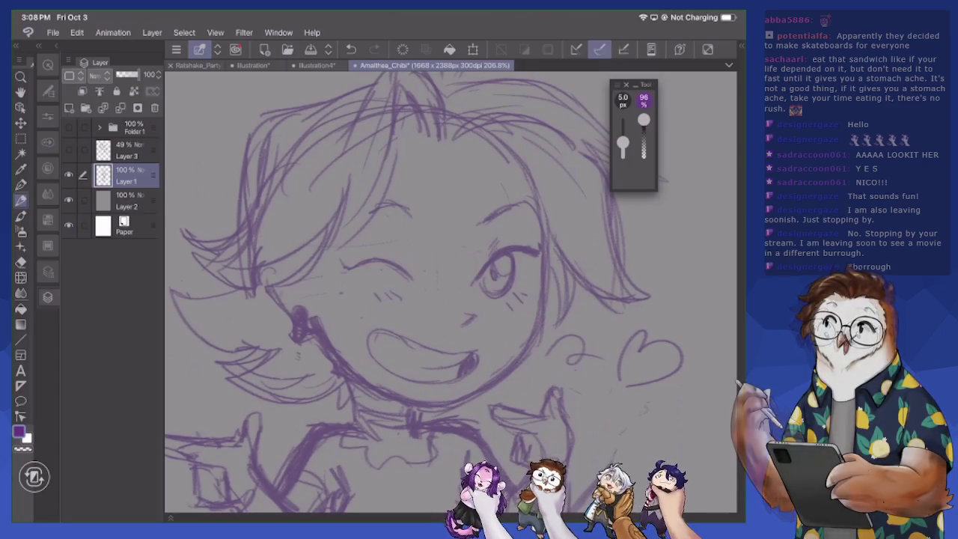
Add a hair strand and erase and redraw the lines of the open eye
drag(384, 201, 345, 258)
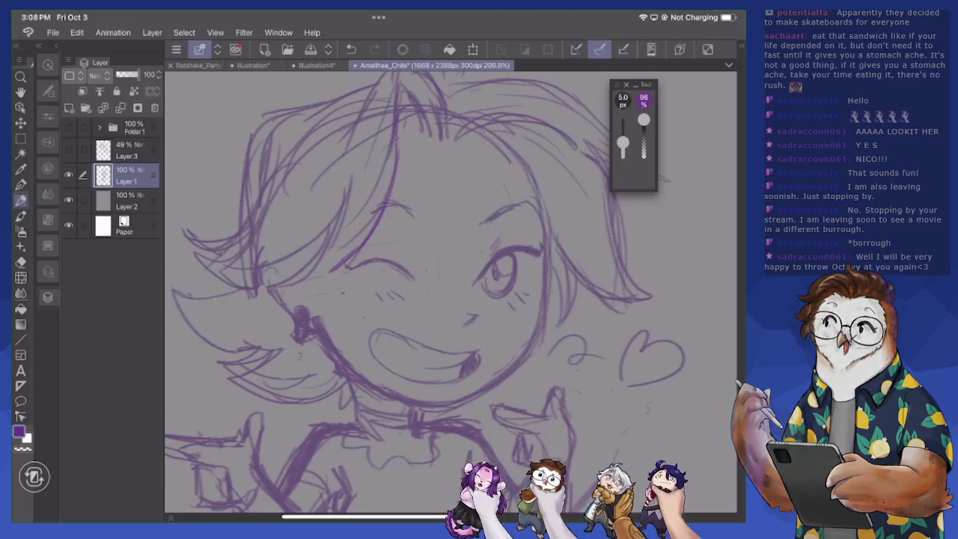
drag(483, 262, 492, 235)
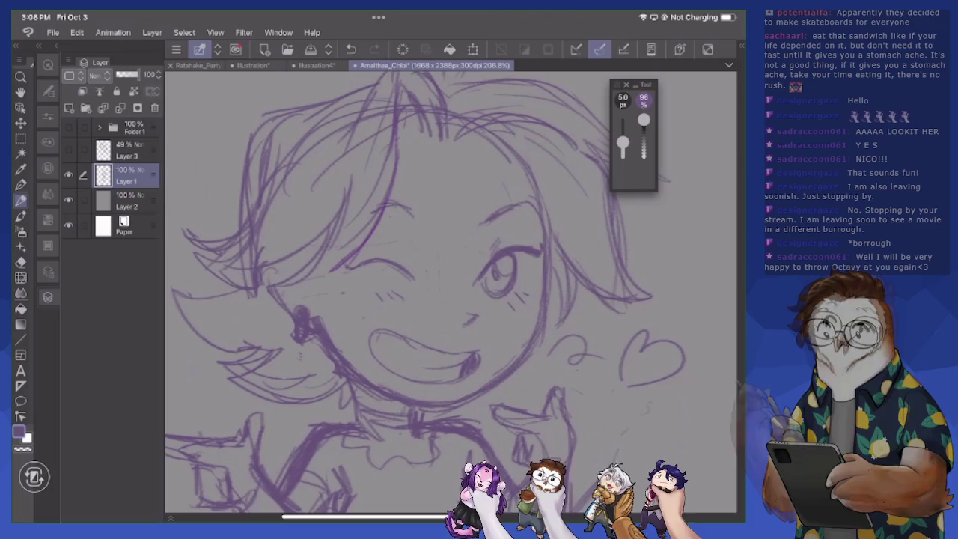
drag(479, 274, 520, 246)
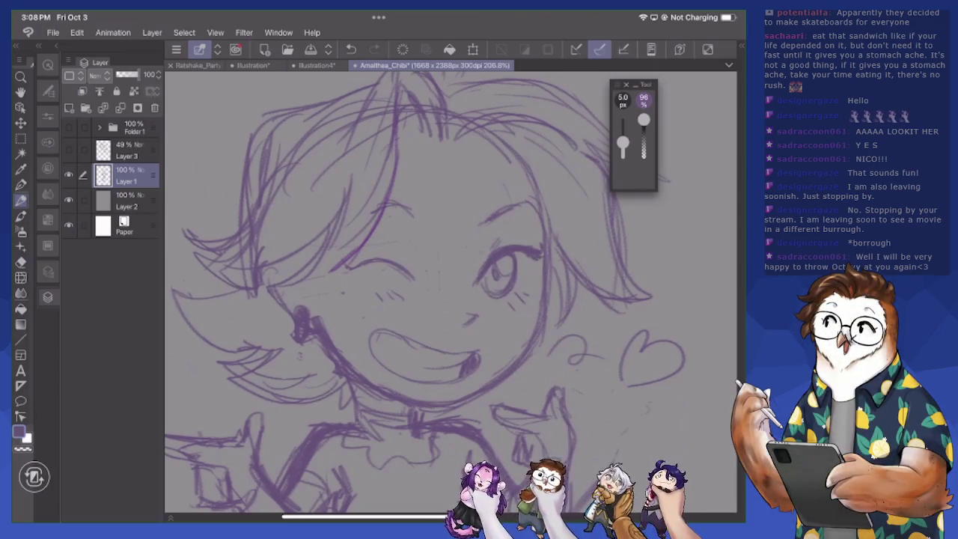
scroll(449, 292, down, 3)
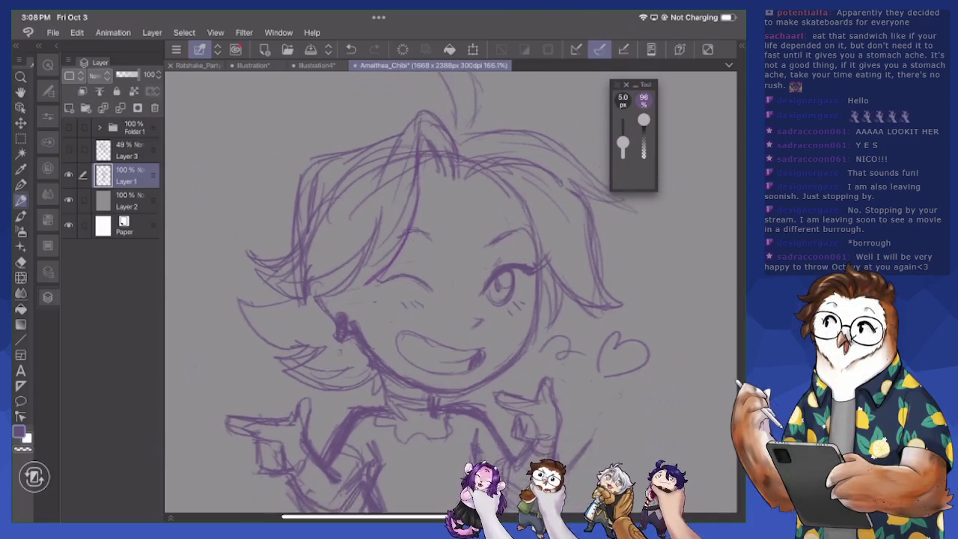
scroll(449, 292, down, 2)
key(e)
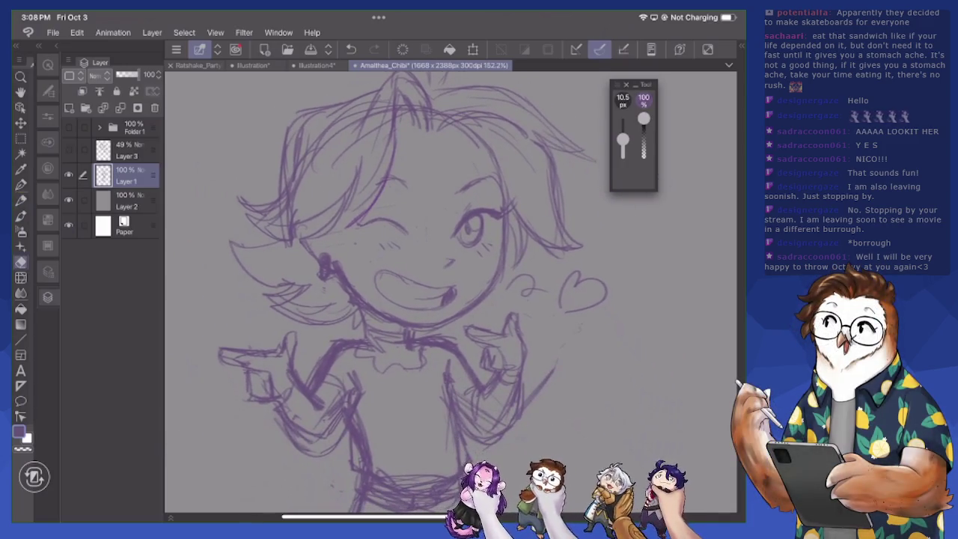
key(p)
Add short strokes under the winking eye and touch up the hair, erasing faint hair lines
mouse_move(349, 226)
mouse_down()
mouse_move(377, 219)
mouse_move(399, 232)
mouse_move(386, 221)
mouse_up()
key(e)
key(p)
drag(358, 231, 391, 222)
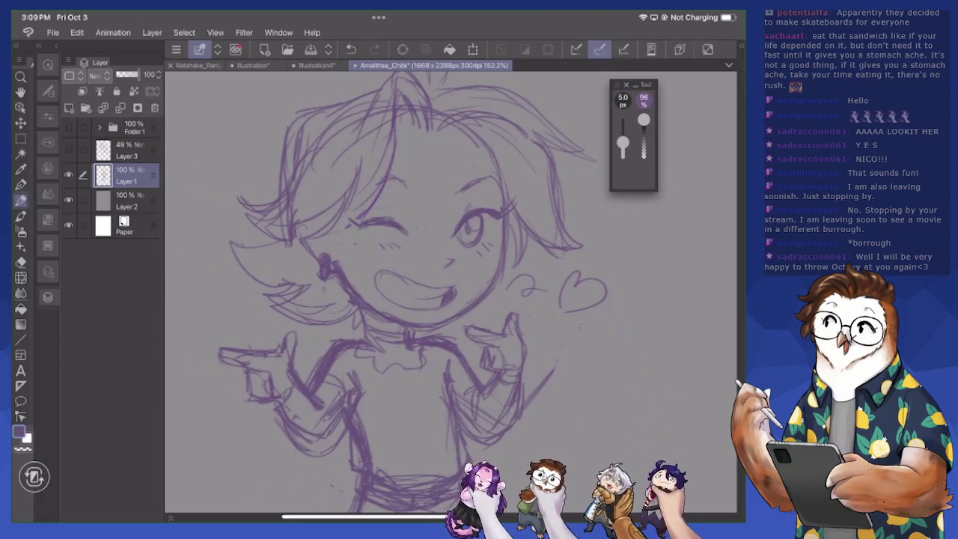
mouse_move(367, 192)
mouse_down()
mouse_move(382, 180)
mouse_move(359, 215)
mouse_move(381, 186)
mouse_up()
key(e)
drag(396, 135, 390, 169)
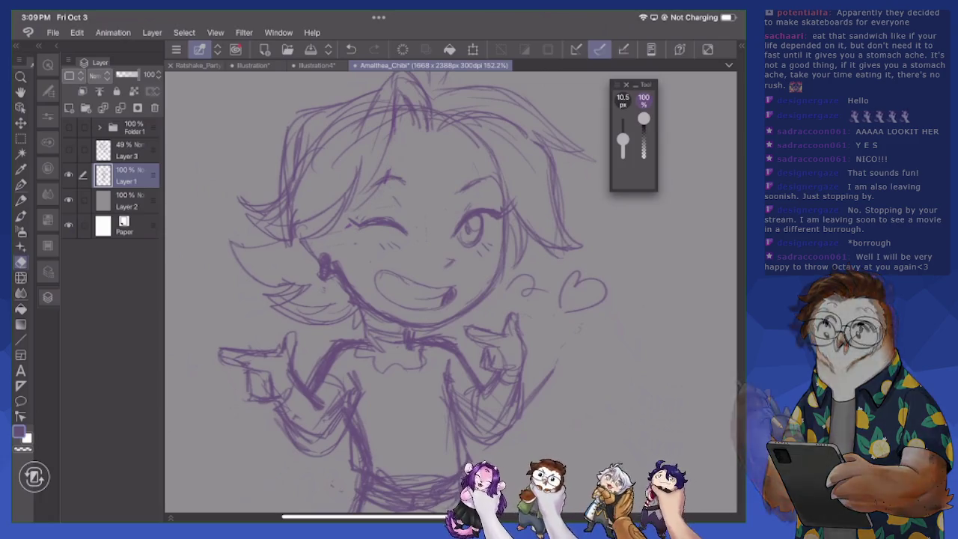
key(p)
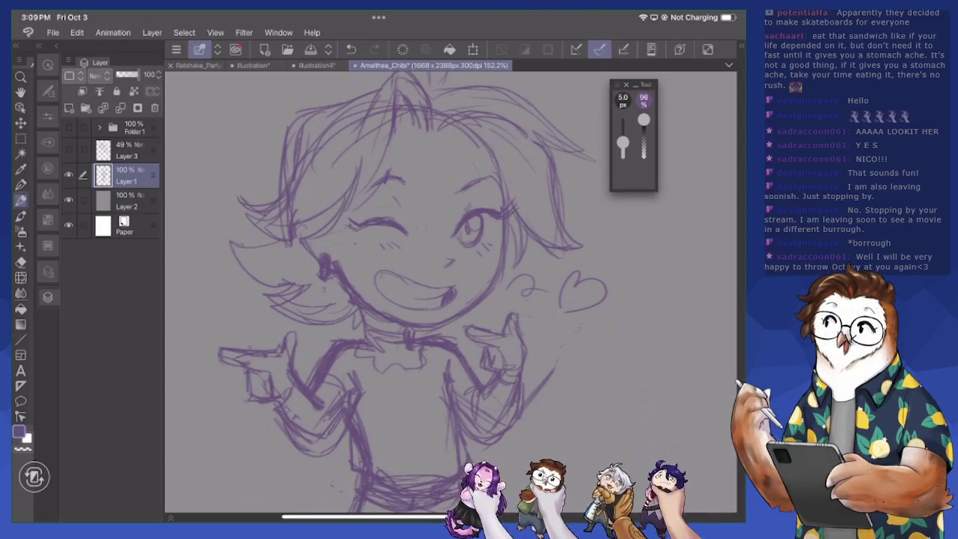
Add a stroke near the chin and lighten the small strokes under the chin and jaw
key(e)
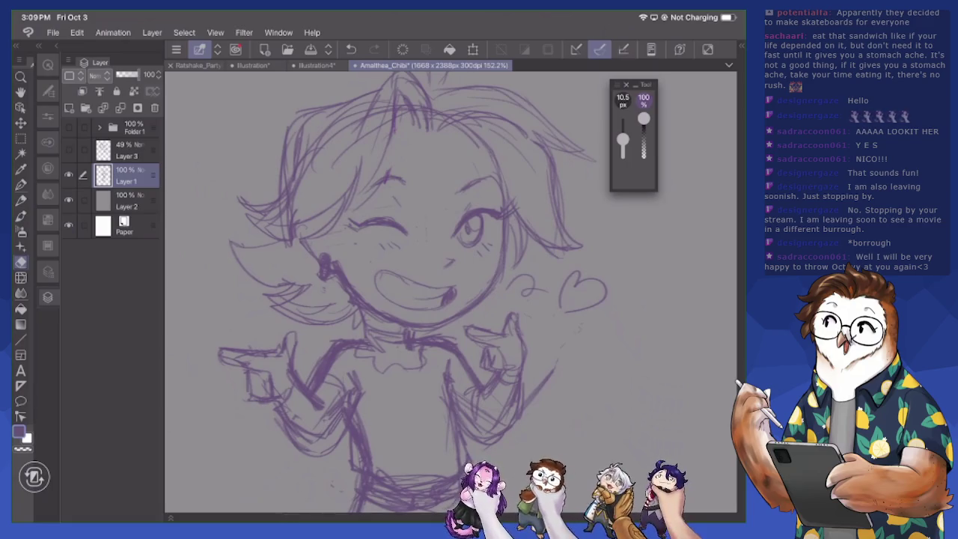
key(p)
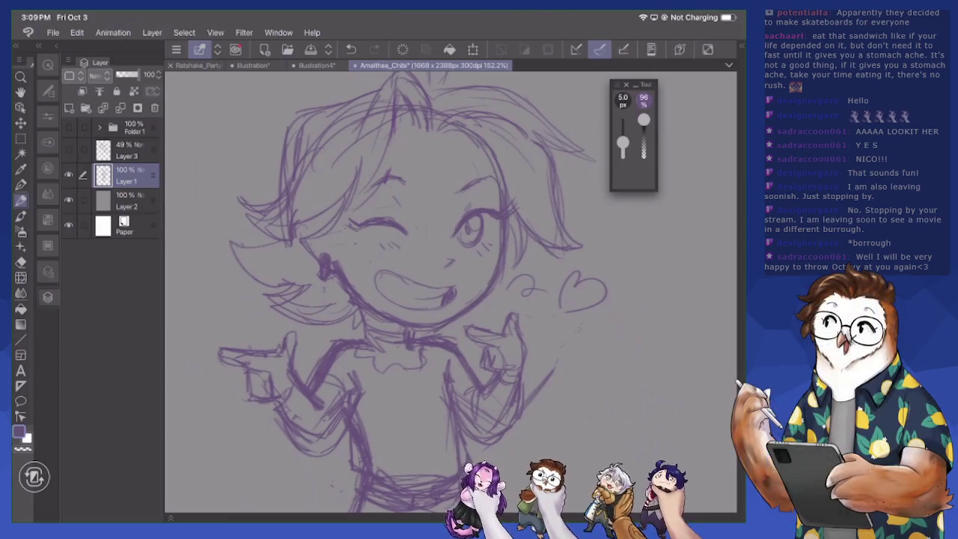
drag(363, 298, 387, 311)
key(e)
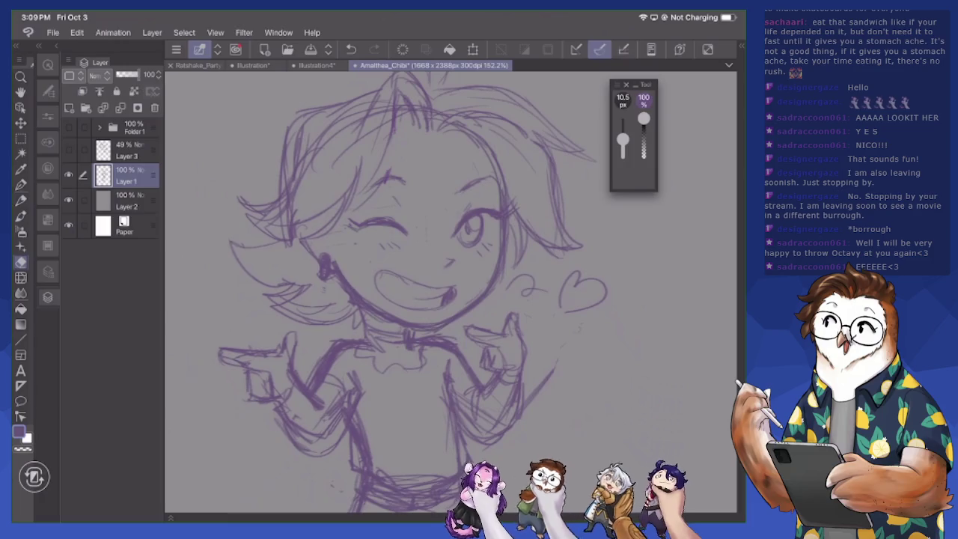
mouse_move(354, 302)
mouse_down()
mouse_move(382, 322)
mouse_move(436, 332)
mouse_up()
Zoom out to the legs and strengthen the right thigh line
scroll(419, 292, down, 2)
scroll(419, 292, down, 5)
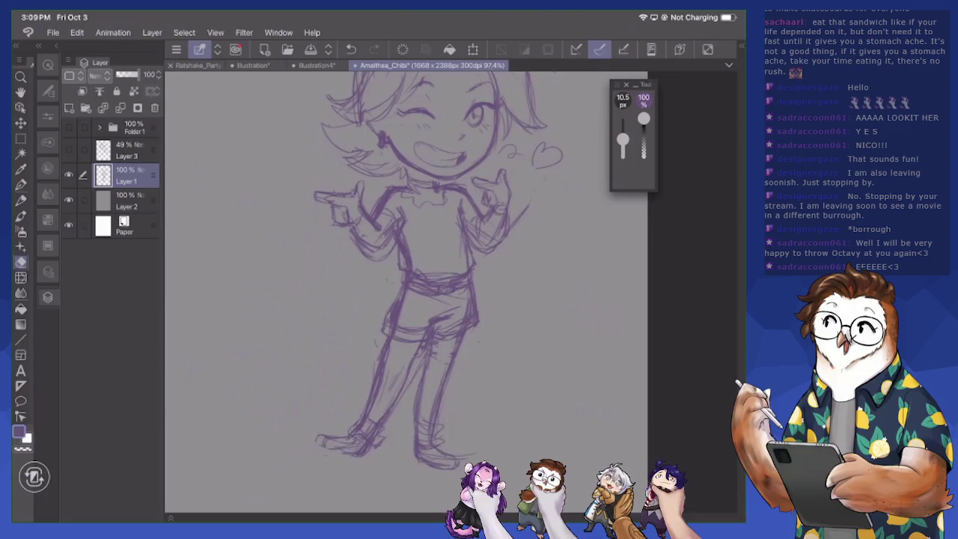
scroll(419, 292, down, 5)
scroll(419, 292, down, 3)
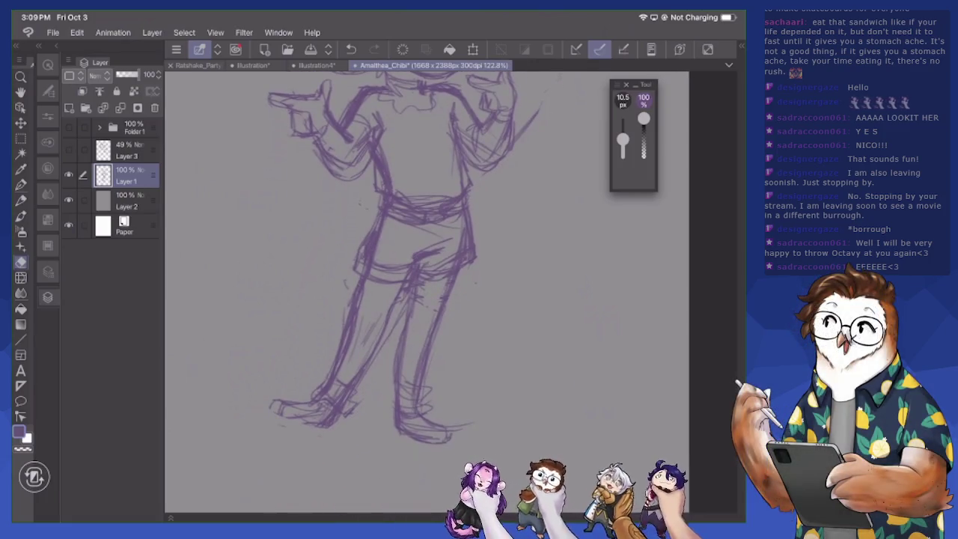
key(p)
drag(455, 271, 445, 317)
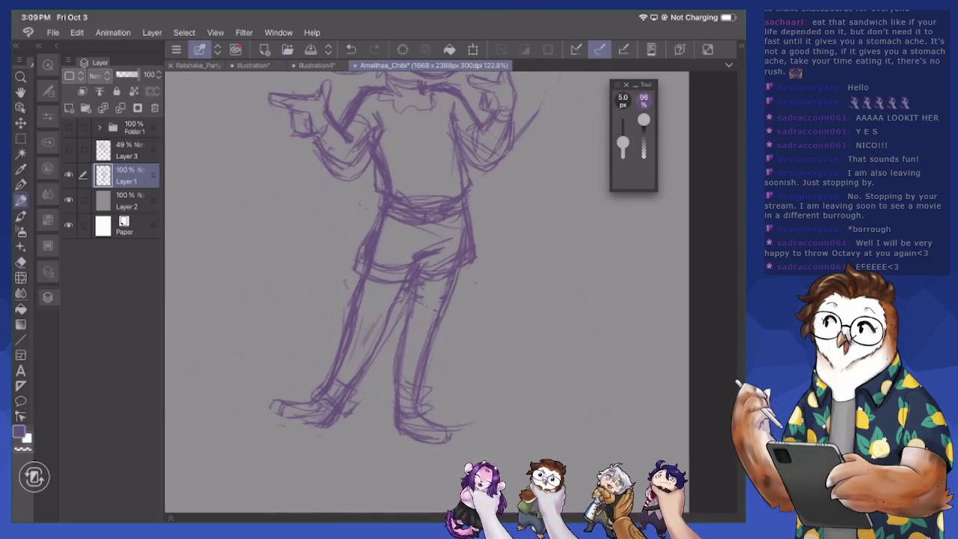
drag(458, 268, 450, 298)
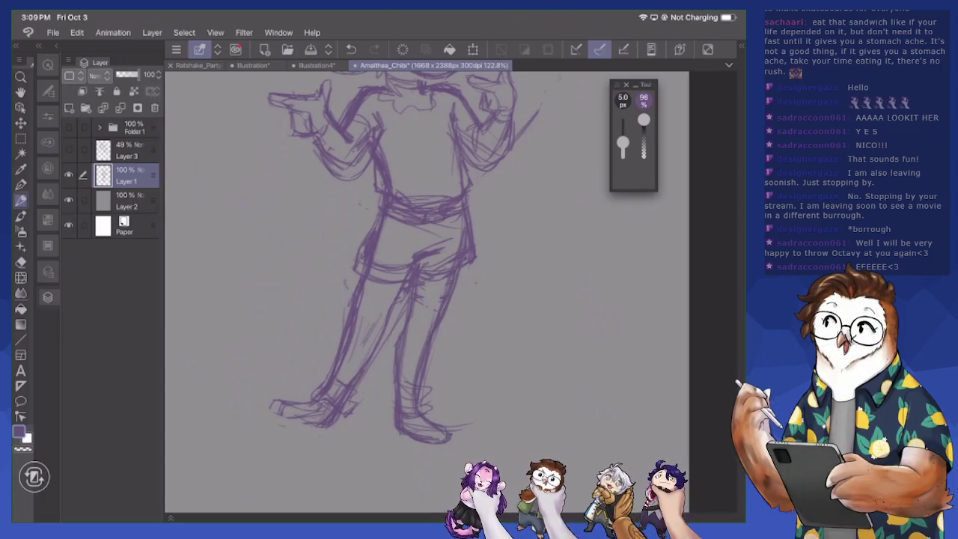
Erase and lighten the stray lines along the inner leg
key(e)
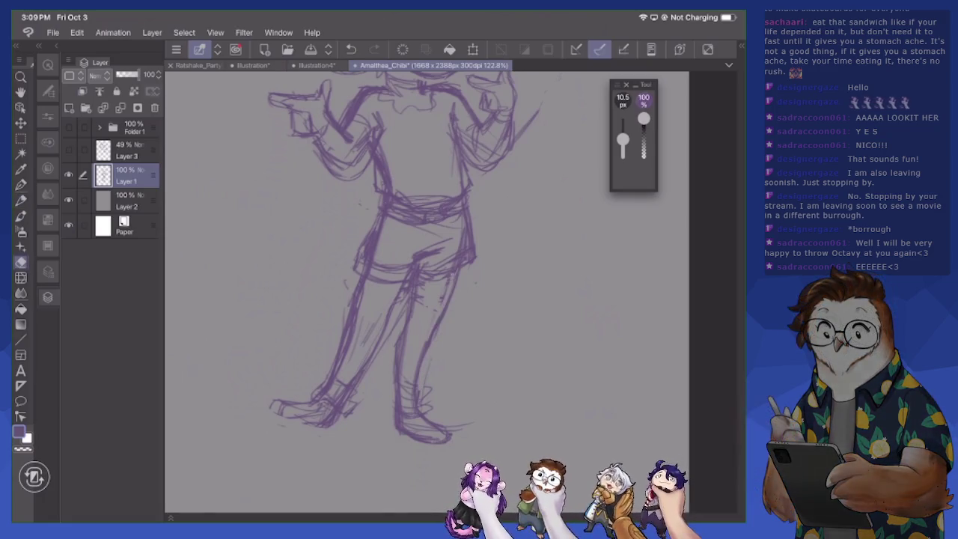
mouse_move(419, 294)
mouse_down()
mouse_move(397, 346)
mouse_move(394, 427)
mouse_move(404, 435)
mouse_up()
drag(402, 357, 403, 407)
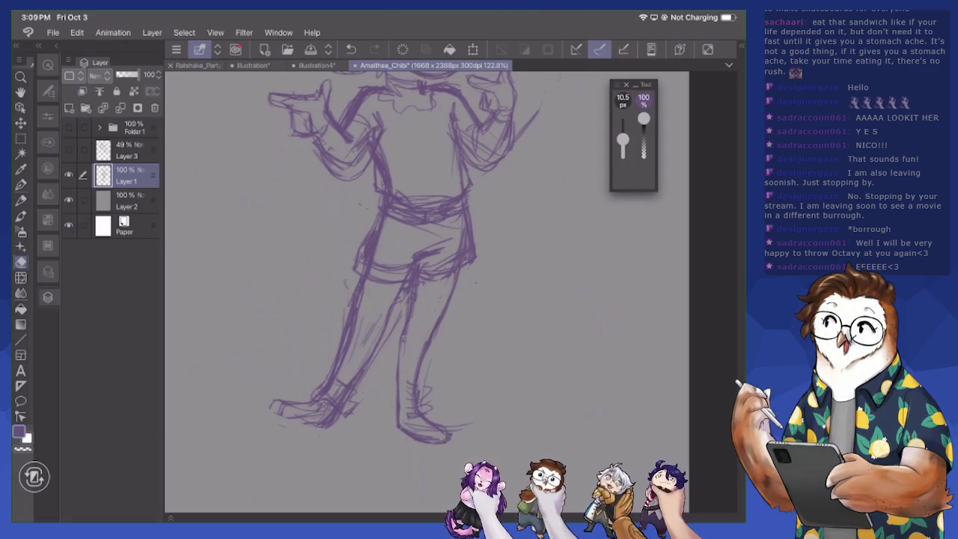
drag(405, 339, 404, 352)
drag(404, 312, 404, 345)
drag(410, 283, 410, 303)
drag(426, 342, 414, 387)
Redraw the inner leg and lower left leg, lighten the left hip, and add a waist line
click(21, 201)
drag(422, 352, 423, 389)
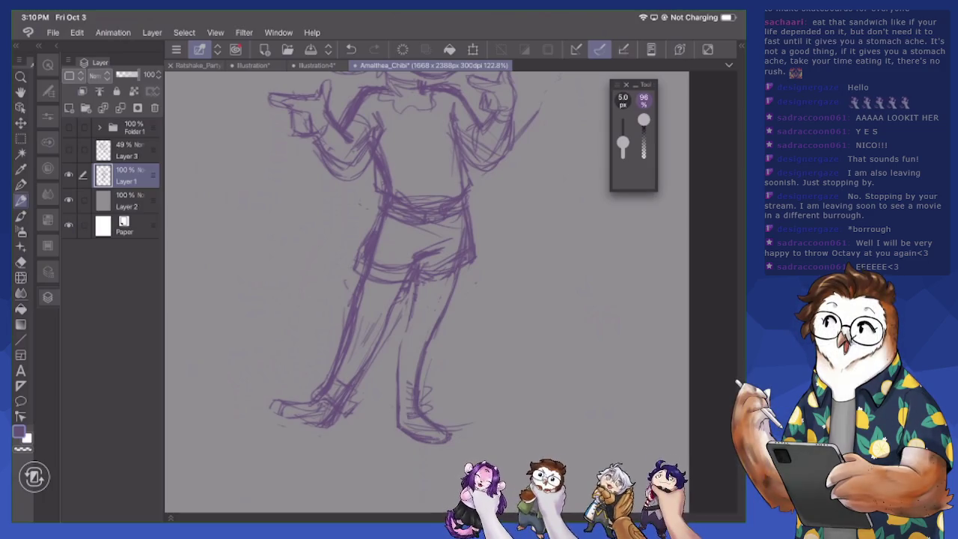
mouse_move(377, 363)
mouse_down()
mouse_move(354, 400)
mouse_move(400, 285)
mouse_up()
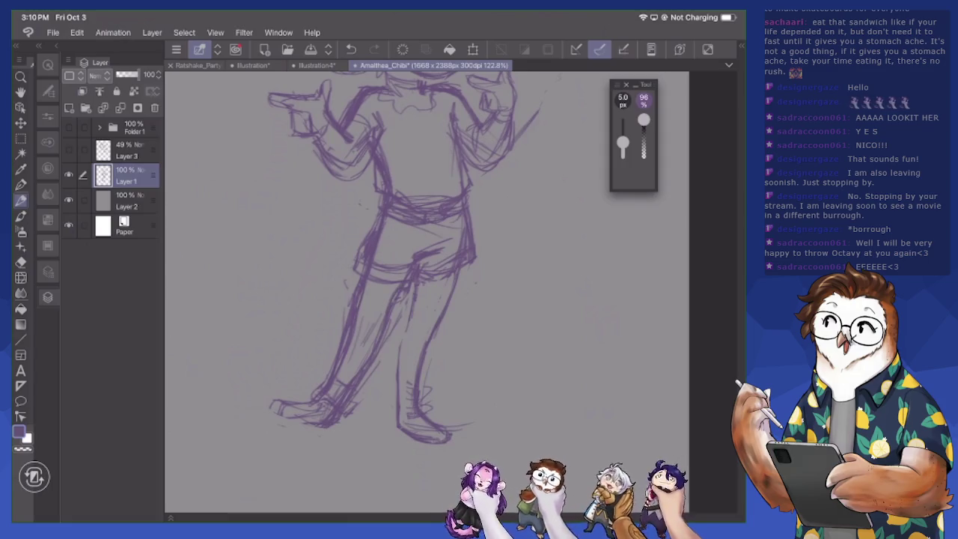
key(e)
mouse_move(382, 226)
mouse_down()
mouse_move(369, 264)
mouse_move(356, 257)
mouse_move(378, 238)
mouse_up()
key(p)
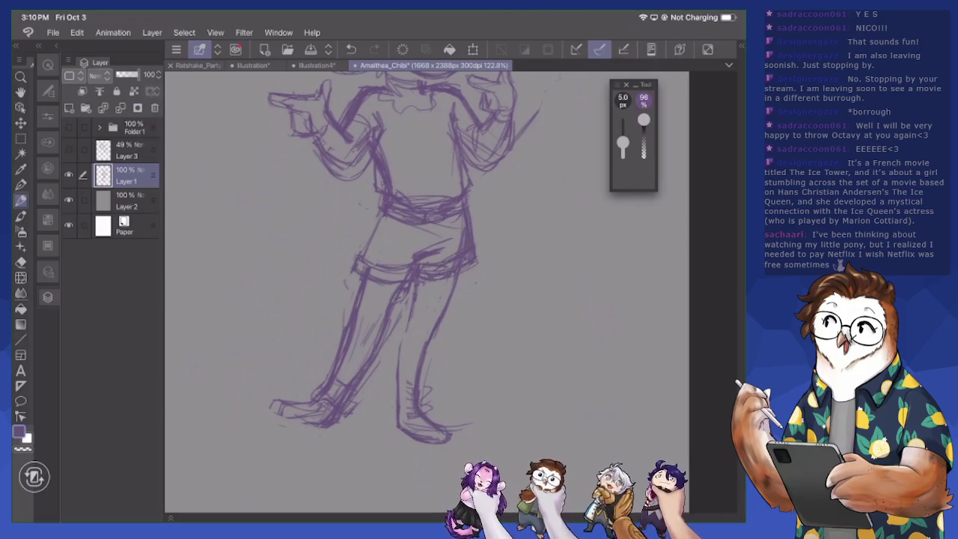
drag(403, 247, 421, 250)
Erase and redraw the right ankle's edge and add a mark at the right heel
key(e)
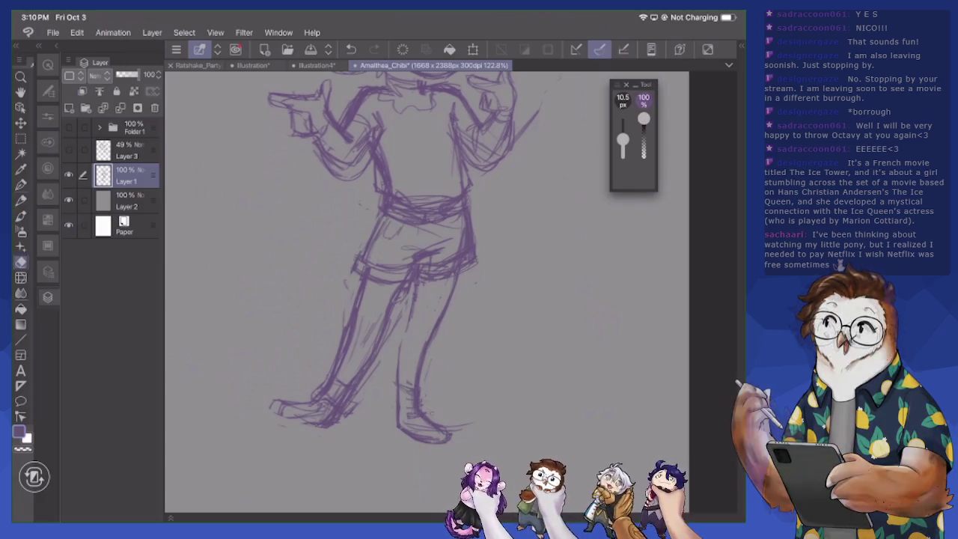
mouse_move(415, 398)
mouse_down()
mouse_move(417, 418)
mouse_move(398, 393)
mouse_move(399, 411)
mouse_up()
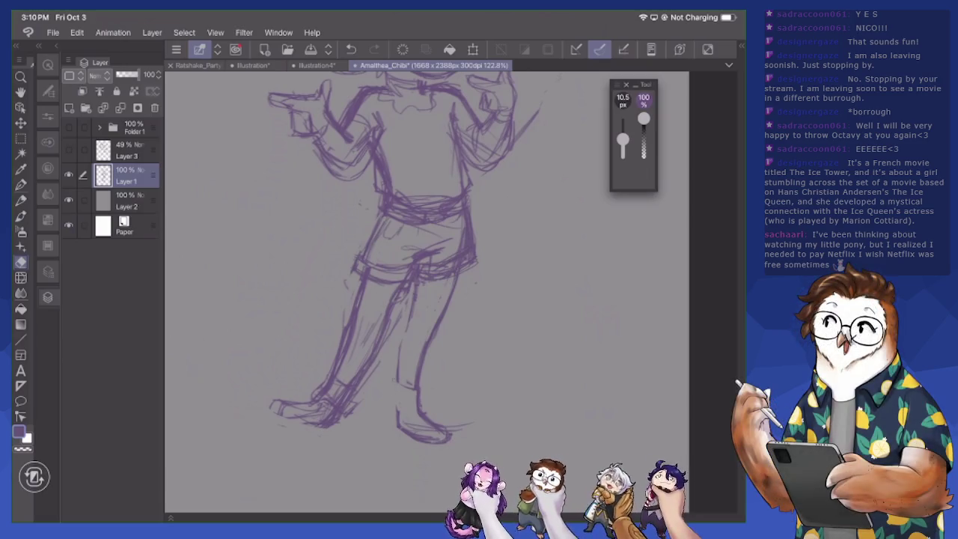
key(p)
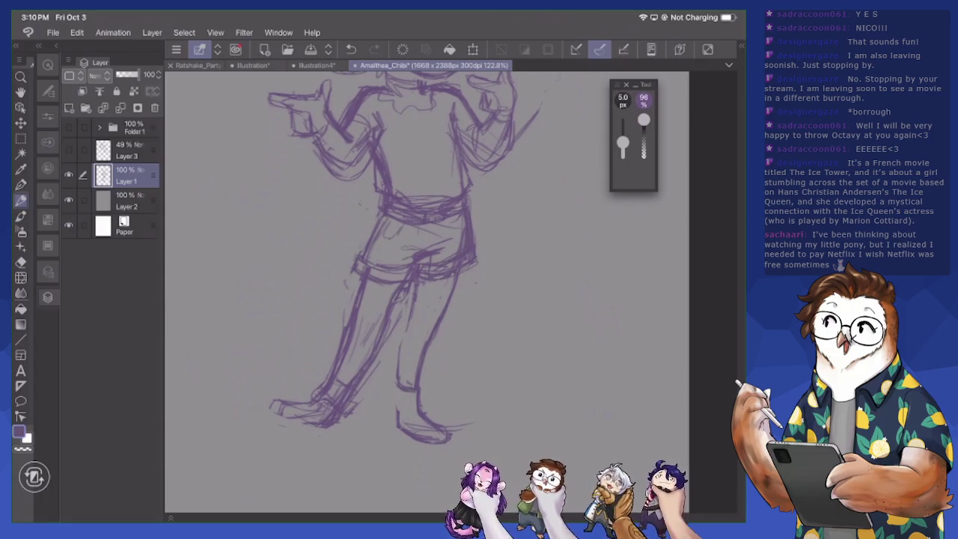
drag(392, 385, 399, 411)
drag(428, 415, 439, 424)
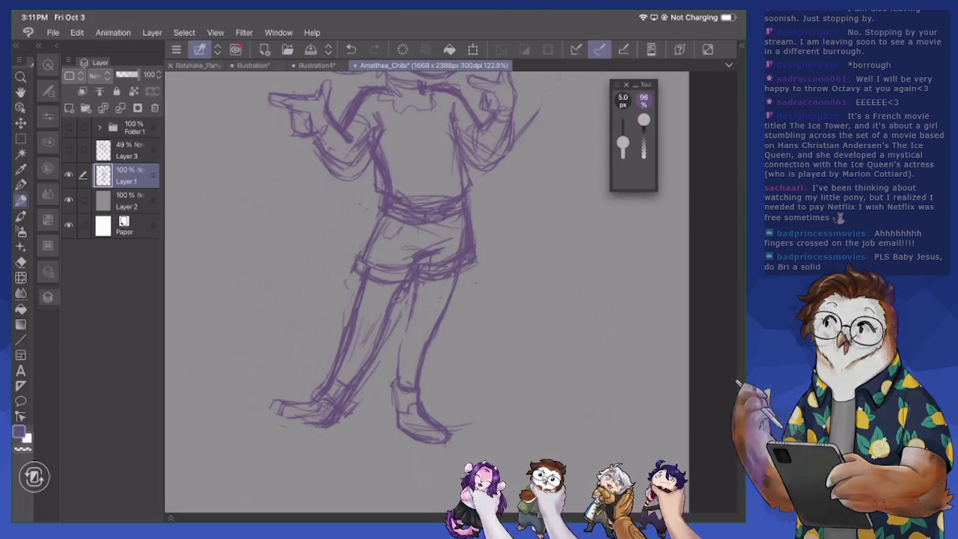
Zoom the canvas view in on the sketch
scroll(392, 261, up, 1)
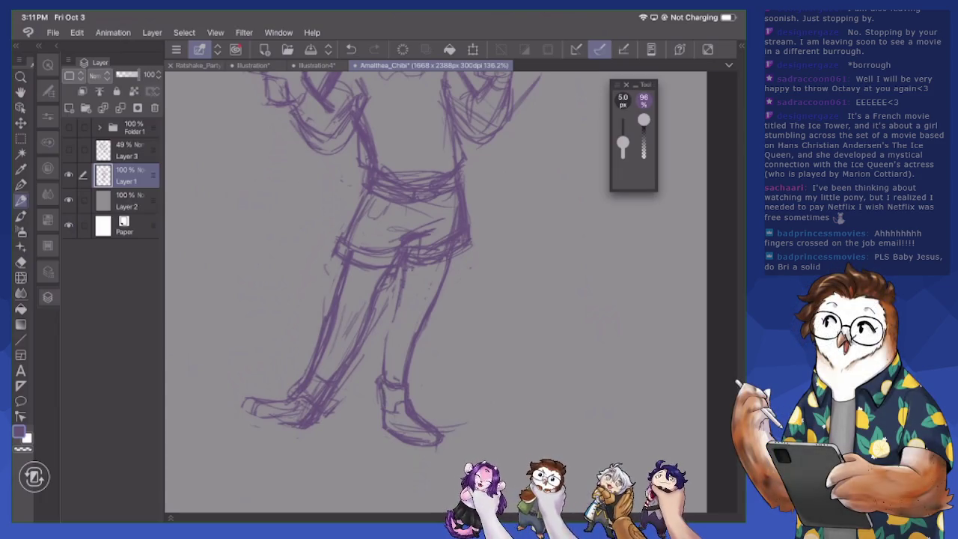
Lighten the leg and foot strokes, then redraw short lines around the foot and left shin
key(e)
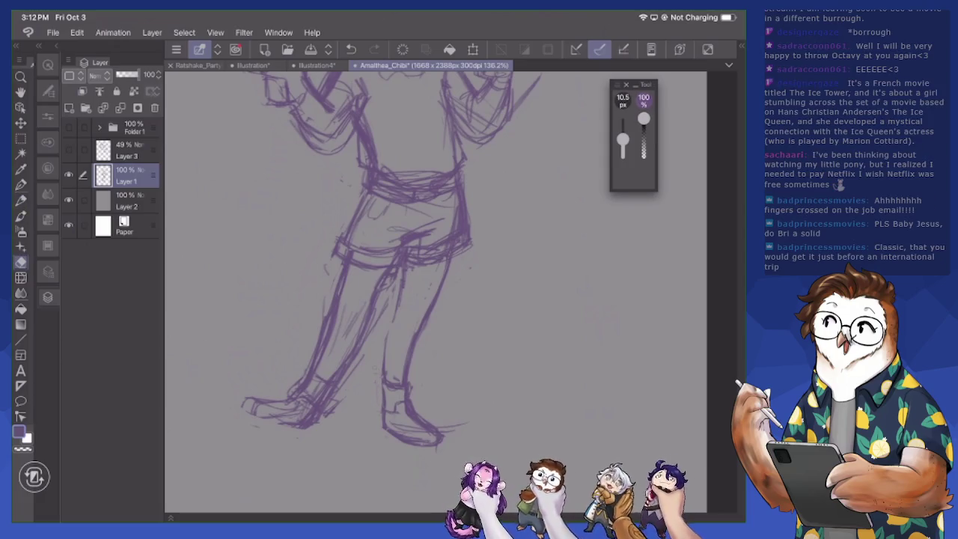
mouse_move(387, 372)
mouse_down()
mouse_move(387, 389)
mouse_move(434, 434)
mouse_move(419, 428)
mouse_move(424, 441)
mouse_up()
drag(412, 409, 433, 430)
click(21, 201)
drag(409, 400, 427, 421)
mouse_move(413, 410)
mouse_down()
mouse_move(433, 425)
mouse_move(427, 449)
mouse_up()
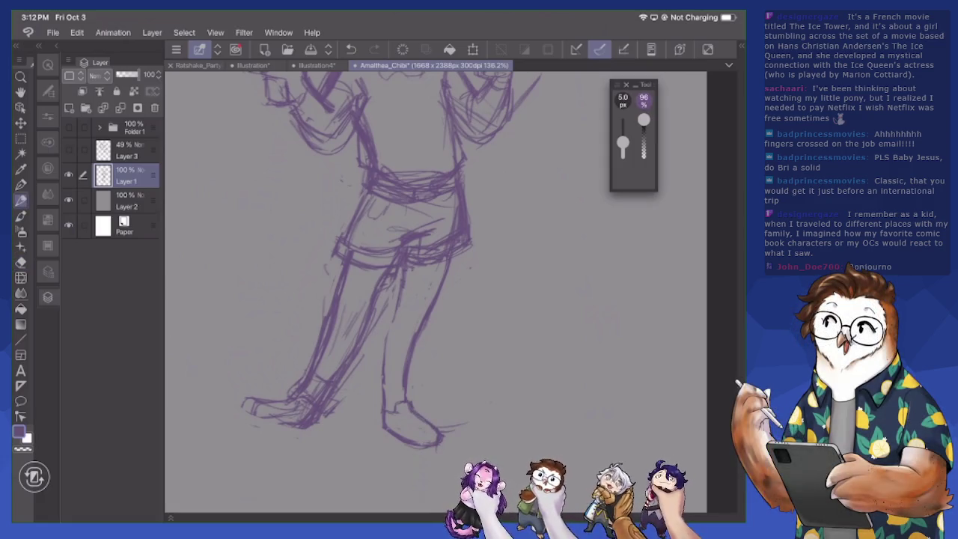
drag(387, 383, 386, 408)
mouse_move(386, 336)
mouse_down()
mouse_move(386, 358)
mouse_move(387, 339)
mouse_up()
drag(404, 292, 394, 323)
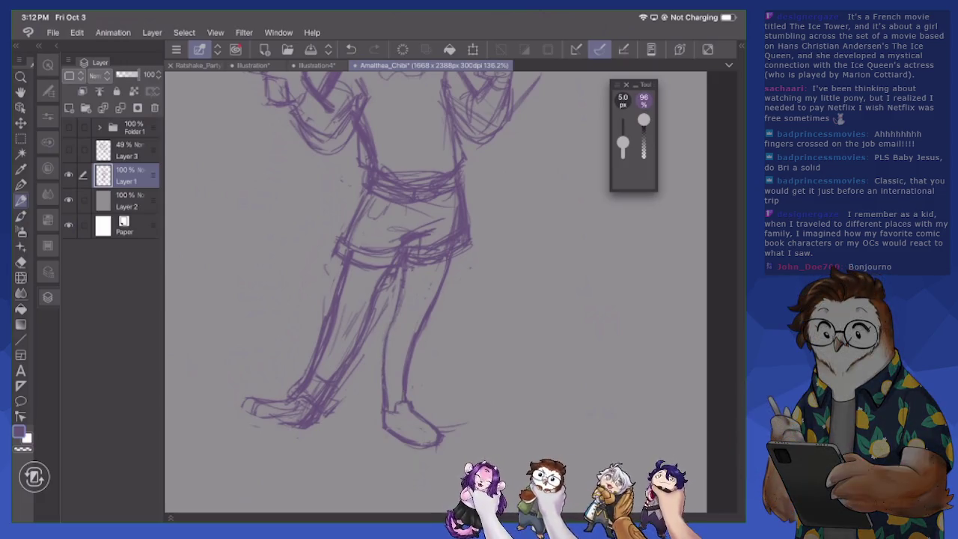
Erase stray lines on the legs and around the left foot
key(e)
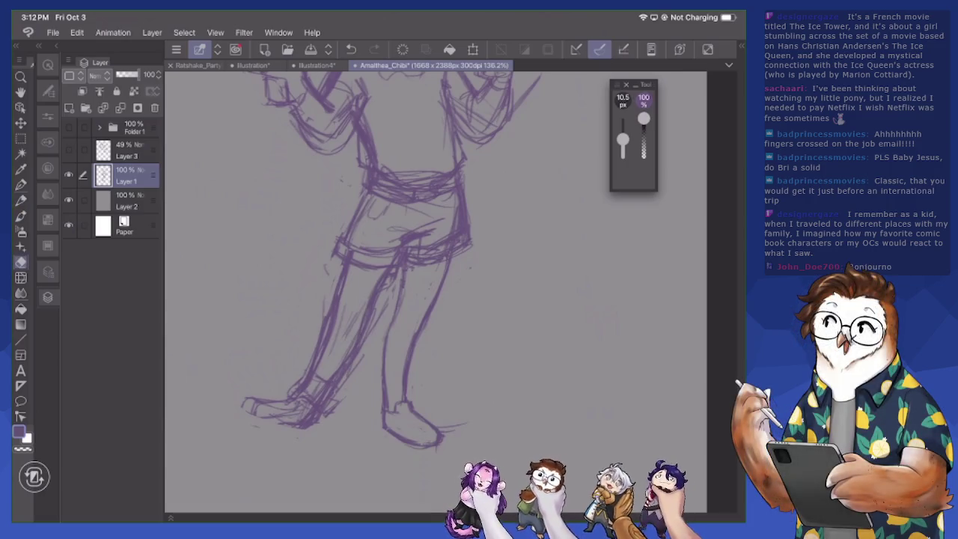
drag(345, 375, 397, 273)
mouse_move(325, 340)
mouse_down()
mouse_move(344, 270)
mouse_move(295, 395)
mouse_move(302, 428)
mouse_move(269, 426)
mouse_move(279, 415)
mouse_move(261, 404)
mouse_up()
mouse_move(317, 410)
mouse_down()
mouse_move(284, 413)
mouse_move(285, 404)
mouse_up()
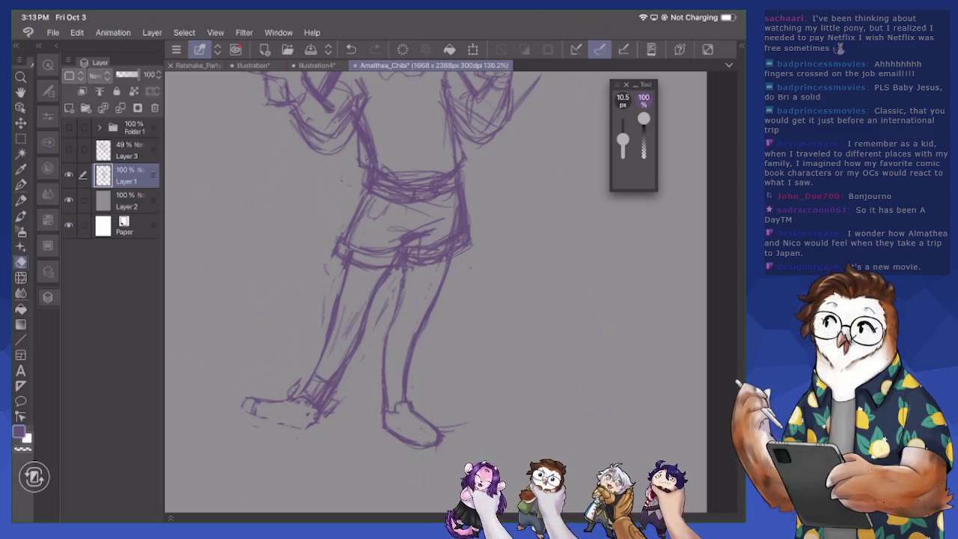
key(p)
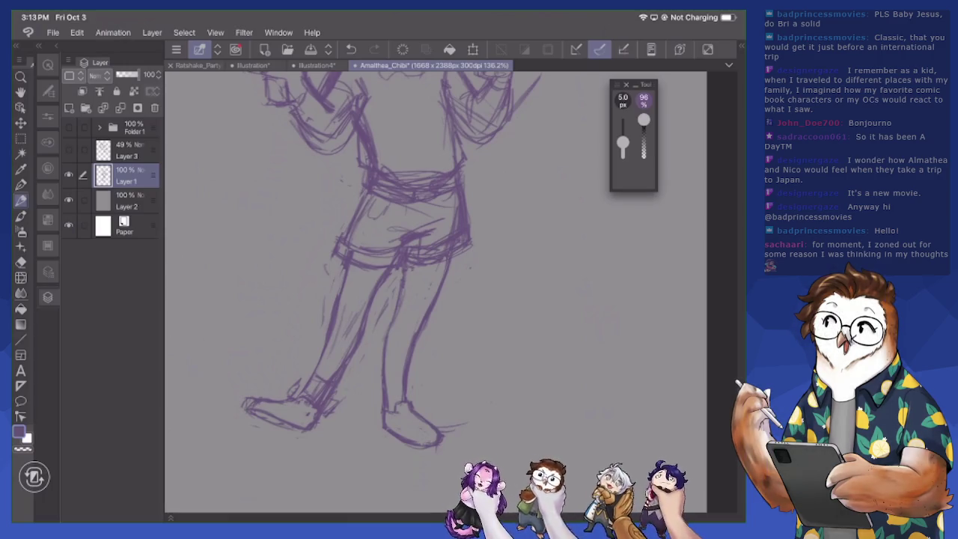
Erase bits of the left shoe's toe and outline, then redraw and darken the shoe outline
key(e)
drag(245, 399, 256, 413)
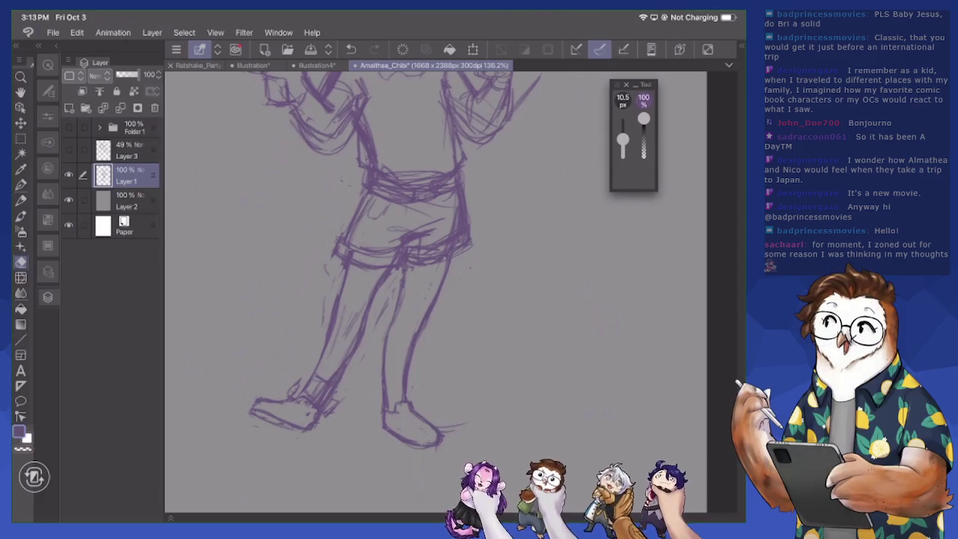
key(p)
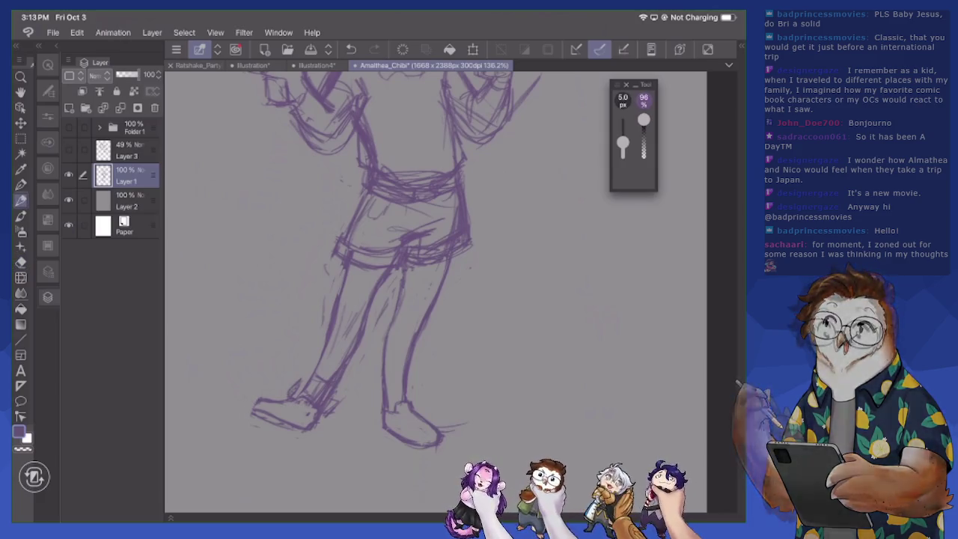
key(e)
drag(291, 381, 301, 394)
mouse_move(315, 400)
mouse_down()
mouse_move(292, 401)
mouse_move(316, 398)
mouse_move(316, 408)
mouse_move(332, 383)
mouse_move(317, 397)
mouse_move(327, 416)
mouse_move(312, 428)
mouse_up()
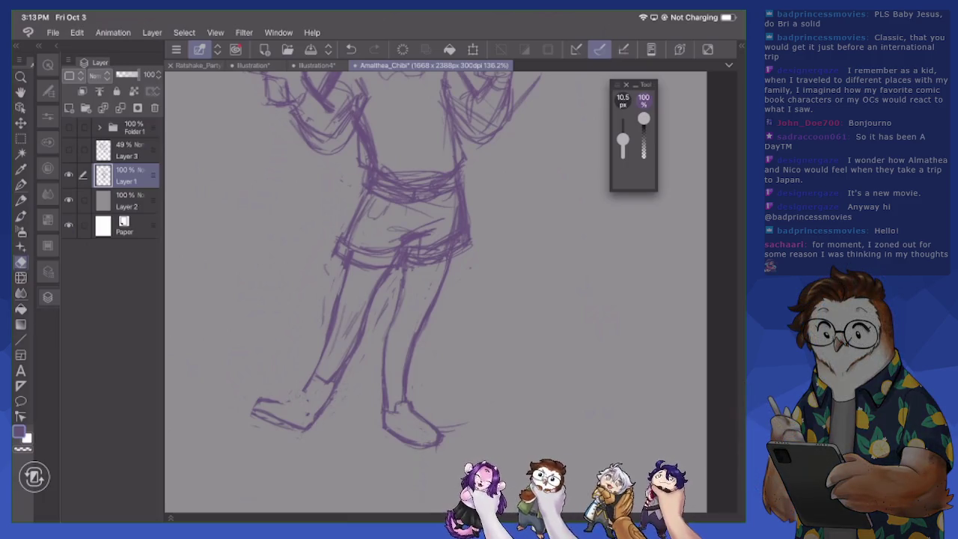
key(p)
mouse_move(308, 402)
mouse_down()
mouse_move(305, 413)
mouse_move(316, 414)
mouse_up()
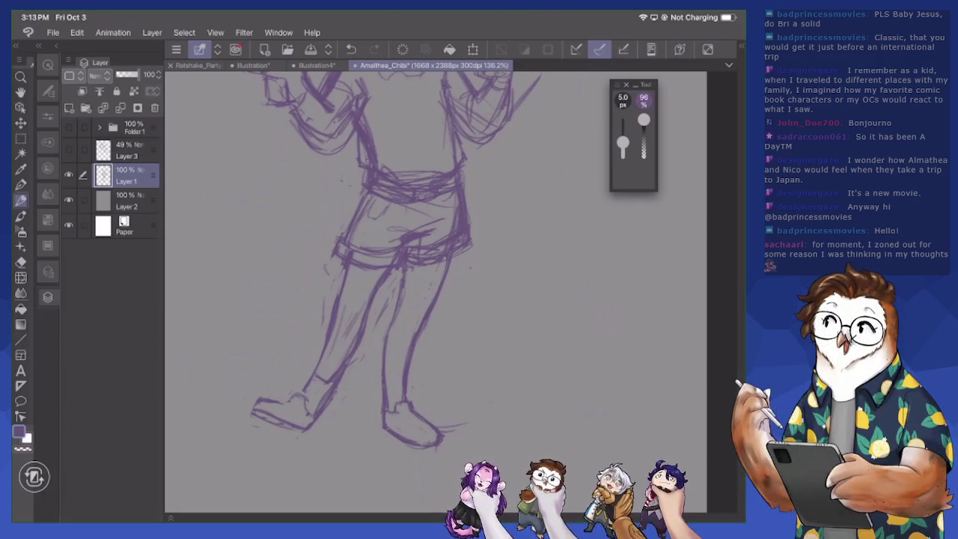
drag(254, 420, 290, 405)
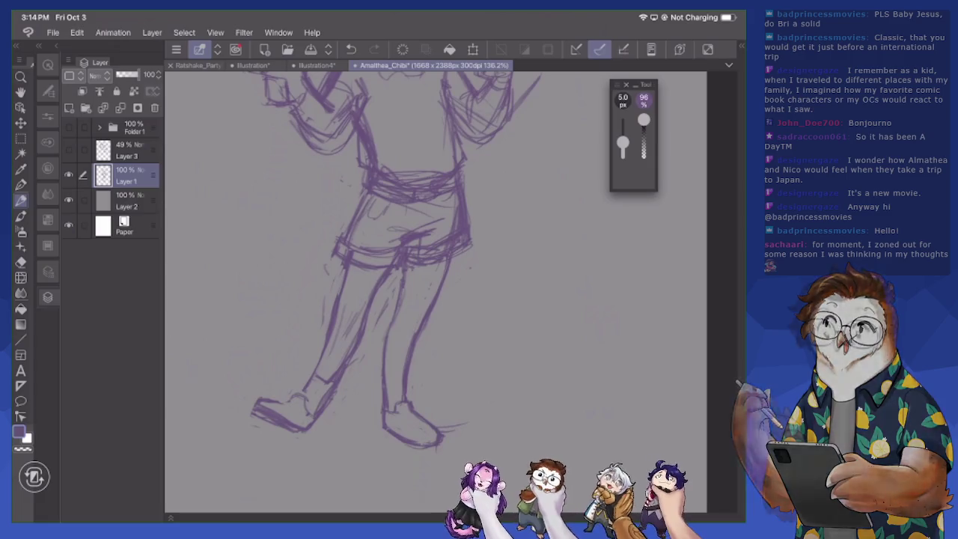
click(48, 65)
Flip the canvas view horizontally and rework the right foot's outline, toe and sole
click(97, 367)
scroll(450, 292, up, 5)
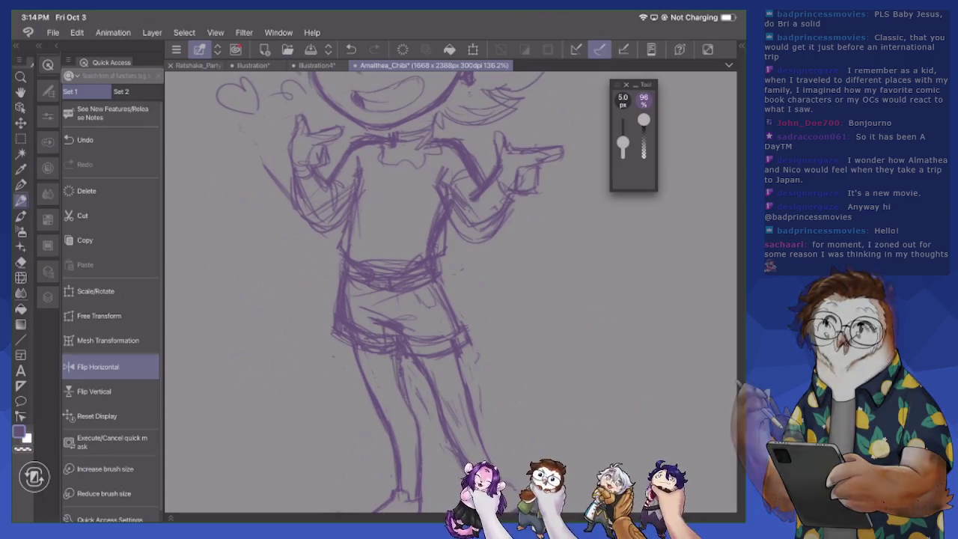
scroll(390, 292, down, 3)
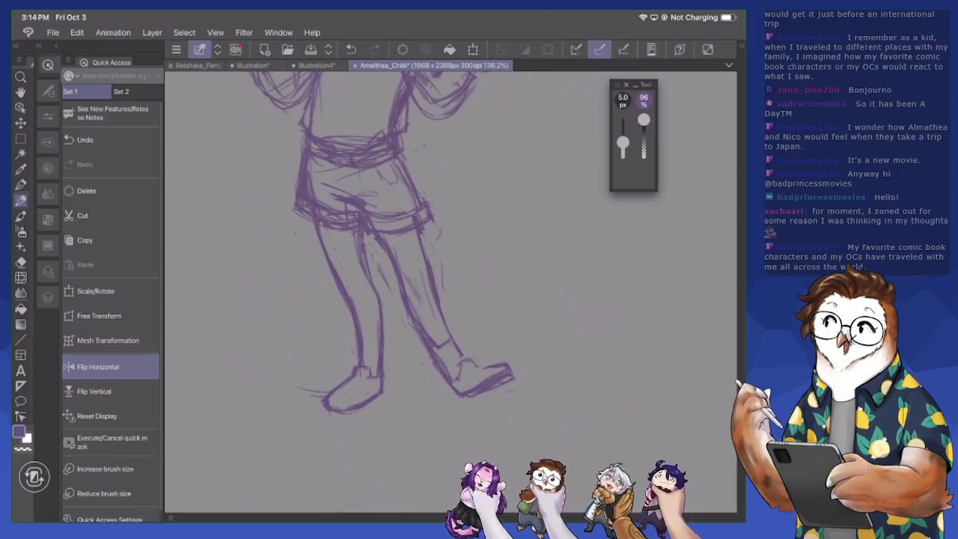
mouse_move(463, 365)
mouse_down()
mouse_move(508, 361)
mouse_move(514, 372)
mouse_move(452, 404)
mouse_up()
key(e)
drag(516, 377, 473, 388)
mouse_move(506, 361)
mouse_down()
mouse_move(479, 386)
mouse_move(506, 373)
mouse_up()
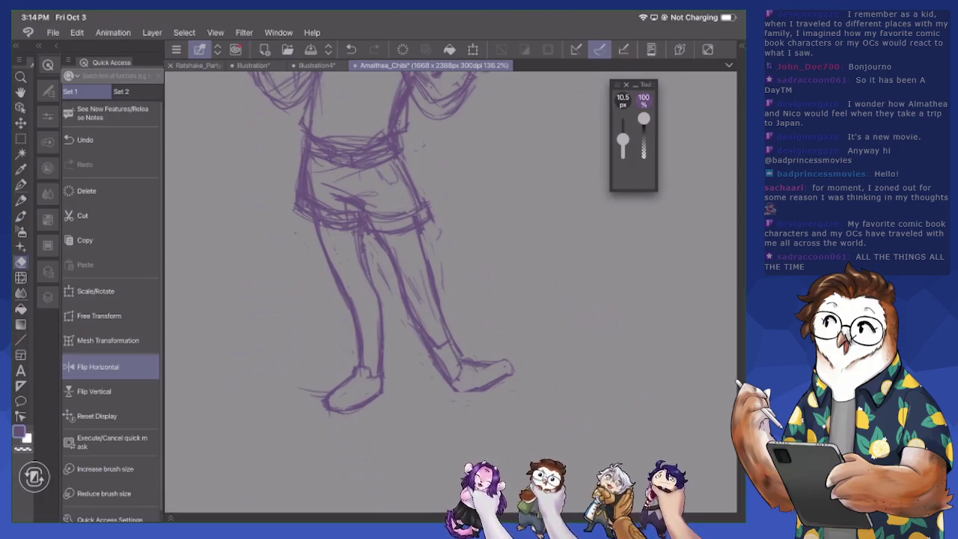
key(p)
mouse_move(460, 393)
mouse_down()
mouse_move(480, 390)
mouse_move(456, 377)
mouse_move(513, 362)
mouse_move(515, 370)
mouse_move(467, 360)
mouse_move(497, 365)
mouse_move(505, 379)
mouse_move(517, 370)
mouse_move(493, 382)
mouse_move(512, 357)
mouse_up()
key(e)
key(p)
drag(486, 364, 499, 358)
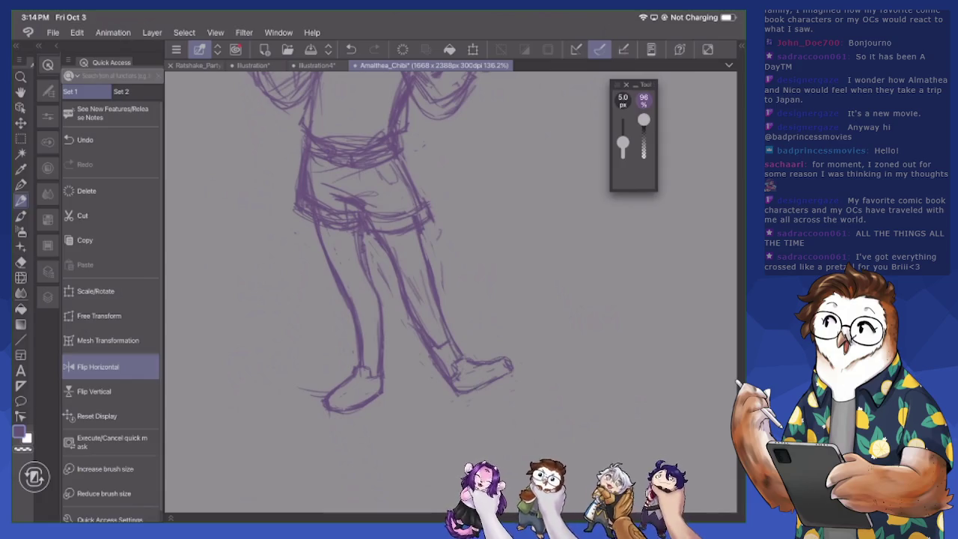
Darken the right shin and ankle, erase stray hatching, and redraw the shin line
drag(388, 271, 394, 256)
mouse_move(411, 322)
mouse_down()
mouse_move(435, 370)
mouse_move(448, 374)
mouse_up()
drag(448, 331, 458, 355)
mouse_move(433, 295)
mouse_down()
mouse_move(444, 336)
mouse_move(437, 370)
mouse_up()
key(e)
drag(408, 307, 426, 342)
mouse_move(434, 280)
mouse_down()
mouse_move(406, 348)
mouse_move(450, 379)
mouse_up()
drag(431, 339, 440, 349)
key(p)
mouse_move(401, 275)
mouse_down()
mouse_move(411, 335)
mouse_move(447, 376)
mouse_up()
drag(419, 334, 449, 378)
drag(436, 320, 448, 342)
scroll(449, 292, down, 2)
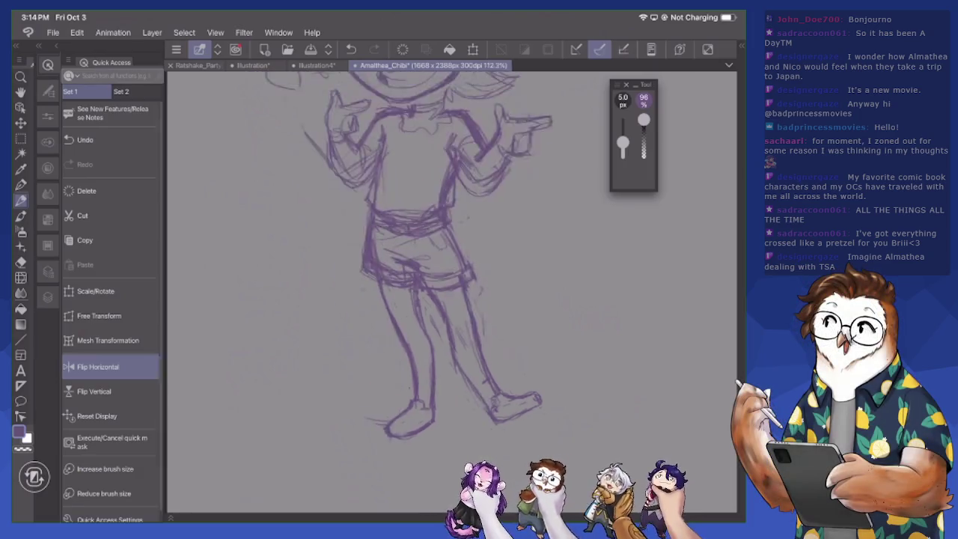
Erase the old left leg and inner leg lines with a 47 px eraser
scroll(449, 292, down, 3)
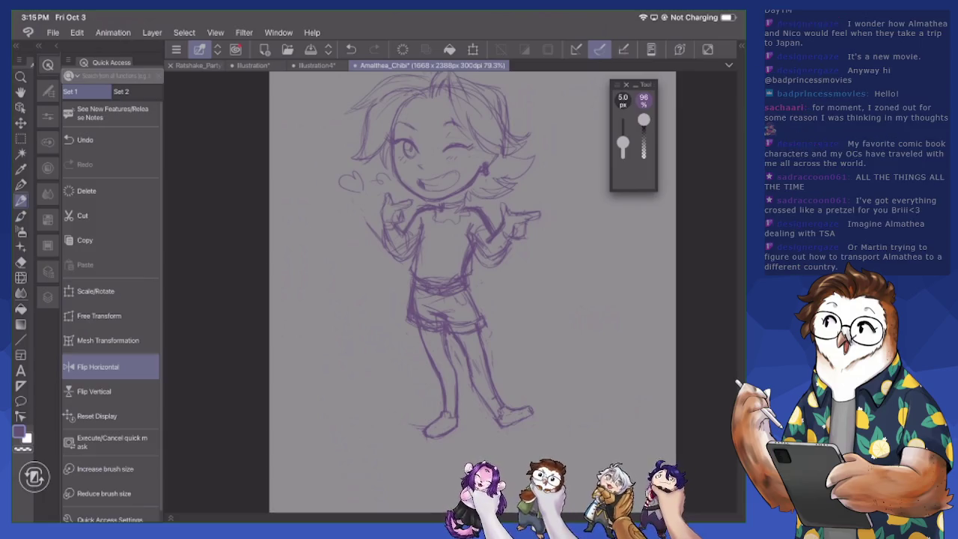
scroll(404, 292, up, 3)
key(e)
drag(400, 335, 411, 396)
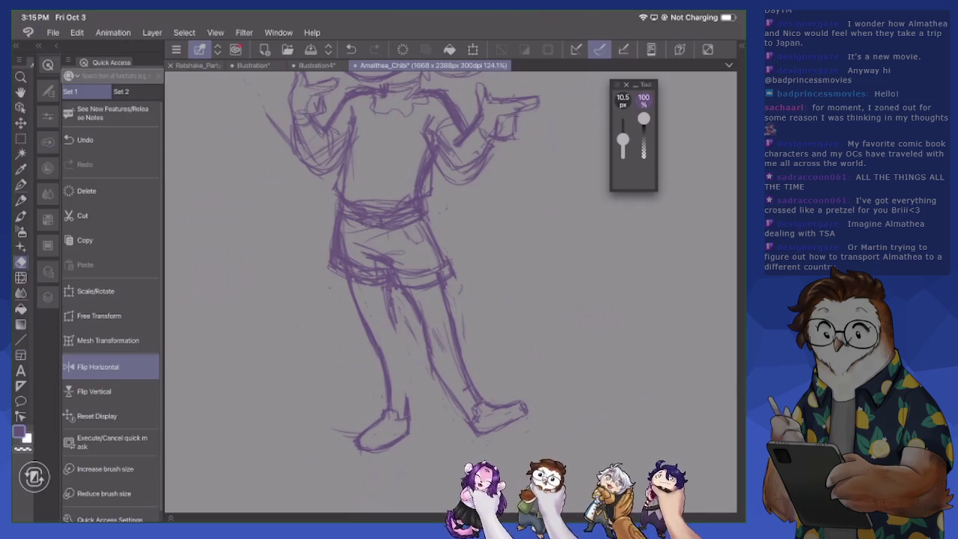
drag(623, 140, 623, 133)
drag(397, 298, 388, 331)
mouse_move(406, 392)
mouse_down()
mouse_move(406, 413)
mouse_move(397, 411)
mouse_move(364, 317)
mouse_up()
drag(349, 248, 359, 323)
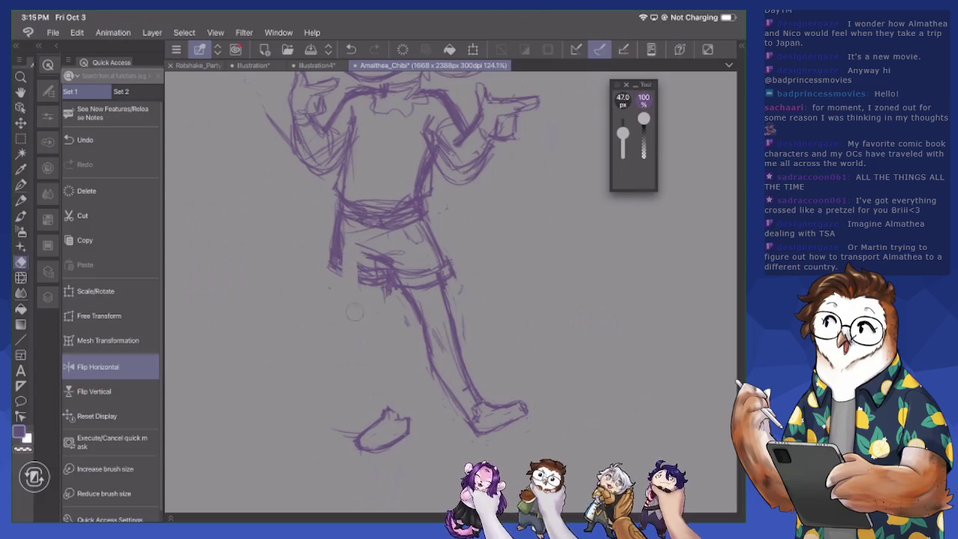
Redraw the left leg's outer outline and inner edge with the pen
key(p)
mouse_move(343, 288)
mouse_down()
mouse_move(350, 339)
mouse_move(376, 380)
mouse_up()
drag(358, 325, 383, 406)
drag(368, 360, 387, 407)
drag(354, 329, 368, 353)
drag(347, 256, 357, 326)
mouse_move(346, 245)
mouse_down()
mouse_move(354, 306)
mouse_move(349, 289)
mouse_move(382, 305)
mouse_move(406, 416)
mouse_up()
drag(403, 373, 405, 415)
drag(390, 347, 397, 362)
drag(383, 323, 387, 340)
mouse_move(385, 294)
mouse_down()
mouse_move(402, 365)
mouse_move(361, 377)
mouse_up()
drag(349, 229, 346, 263)
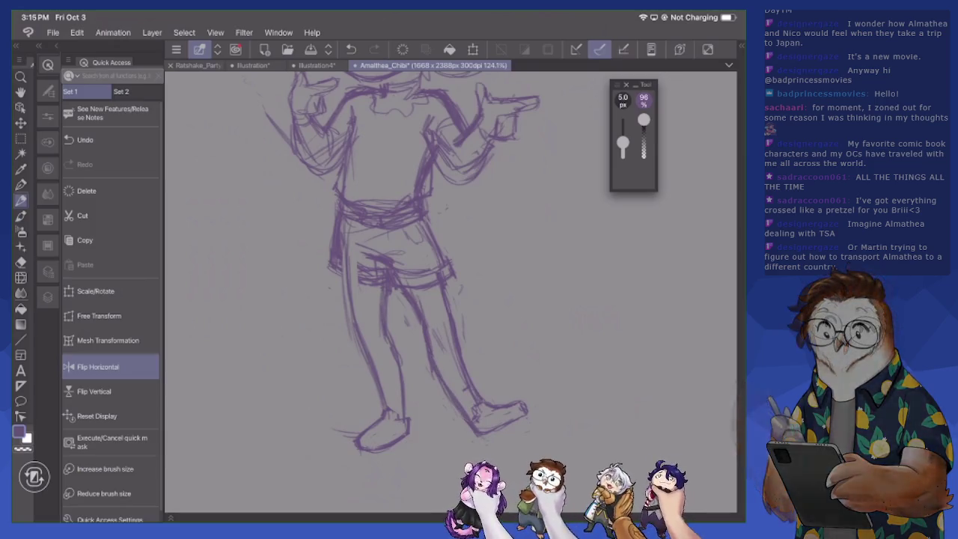
Erase old lines around the shorts and redraw the shorts' bottom hem
scroll(449, 292, down, 3)
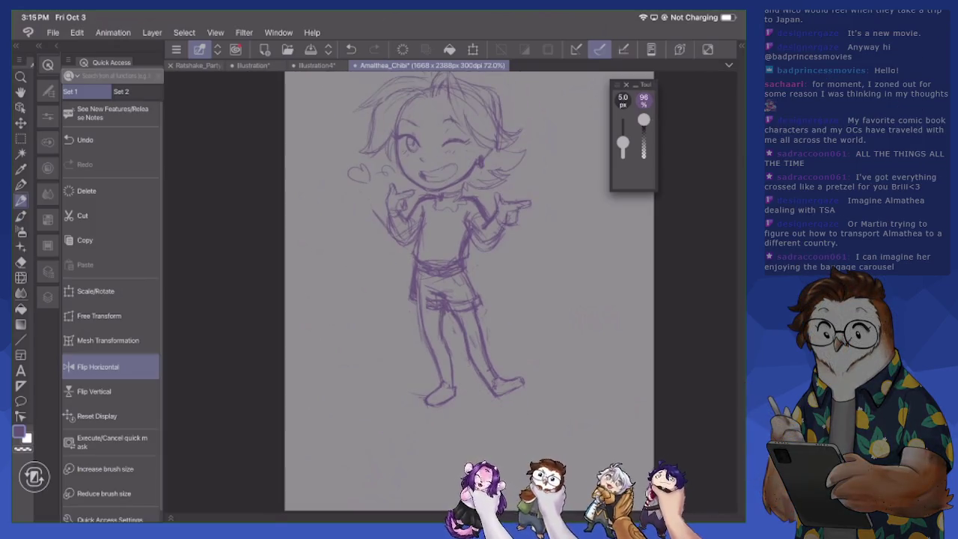
scroll(427, 247, up, 1)
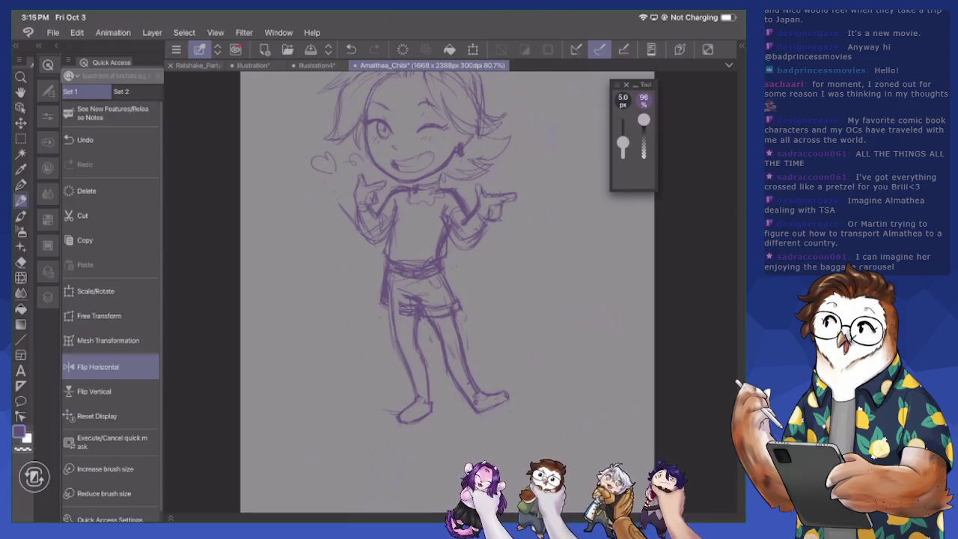
scroll(571, 397, up, 1)
scroll(571, 397, up, 1)
scroll(461, 292, up, 1)
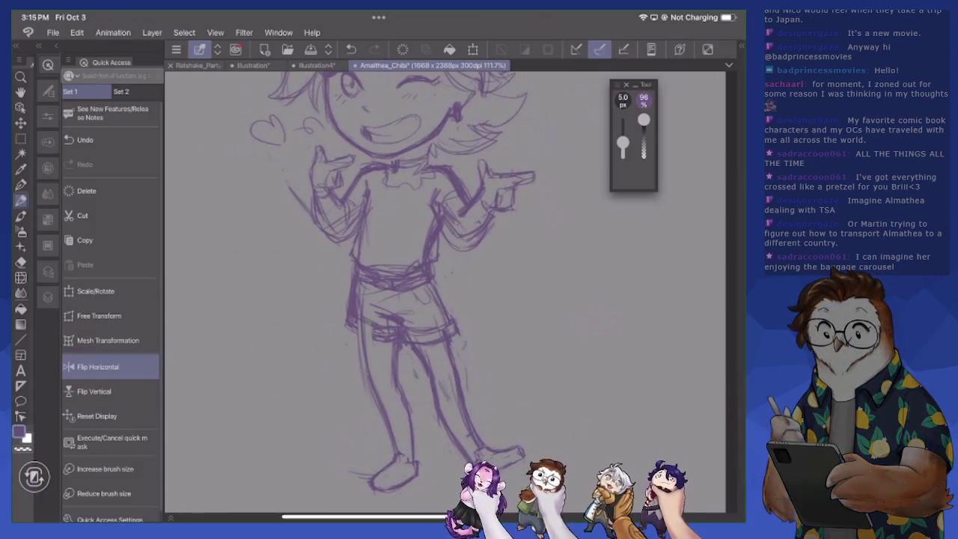
key(e)
mouse_move(348, 318)
mouse_down()
mouse_move(399, 341)
mouse_move(449, 341)
mouse_move(456, 326)
mouse_up()
key(p)
mouse_move(351, 317)
mouse_down()
mouse_move(350, 330)
mouse_move(381, 317)
mouse_up()
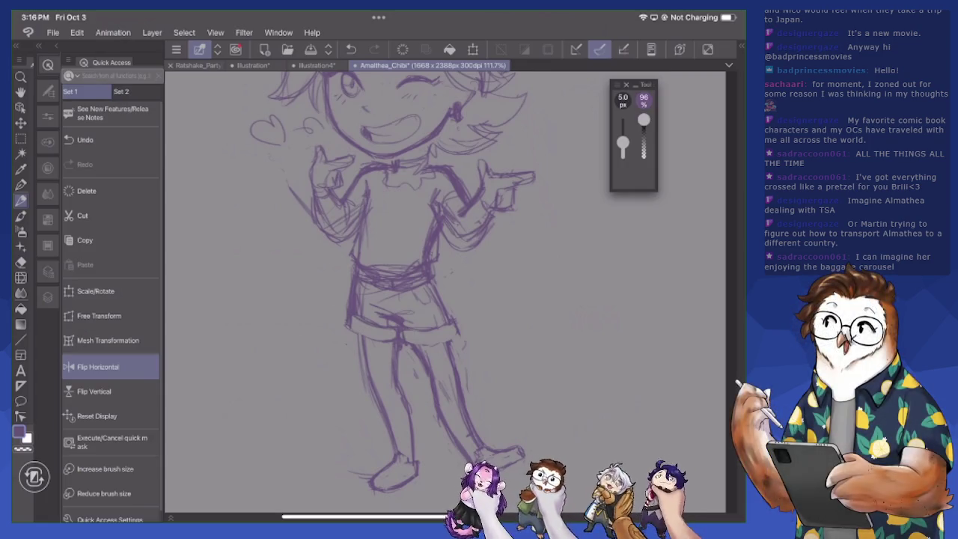
drag(407, 333, 446, 327)
key(e)
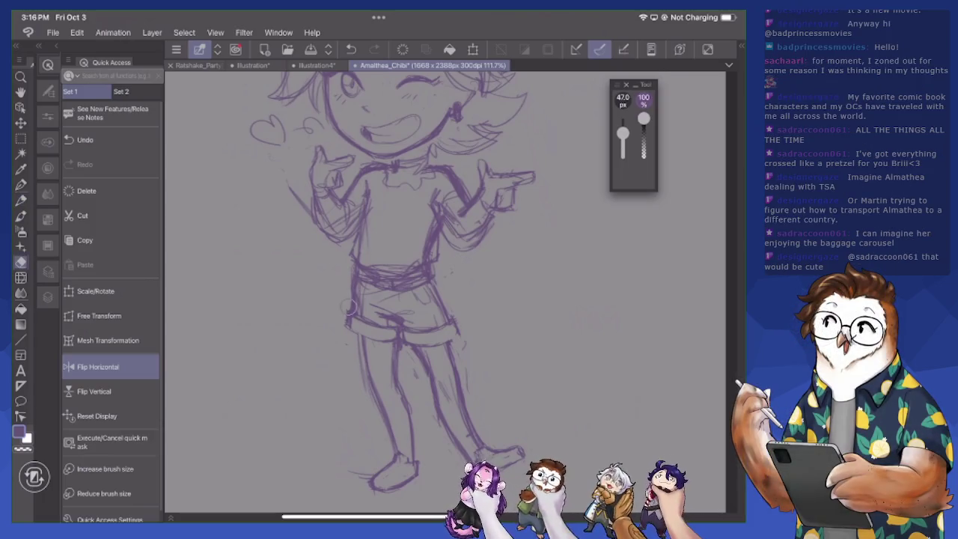
key(p)
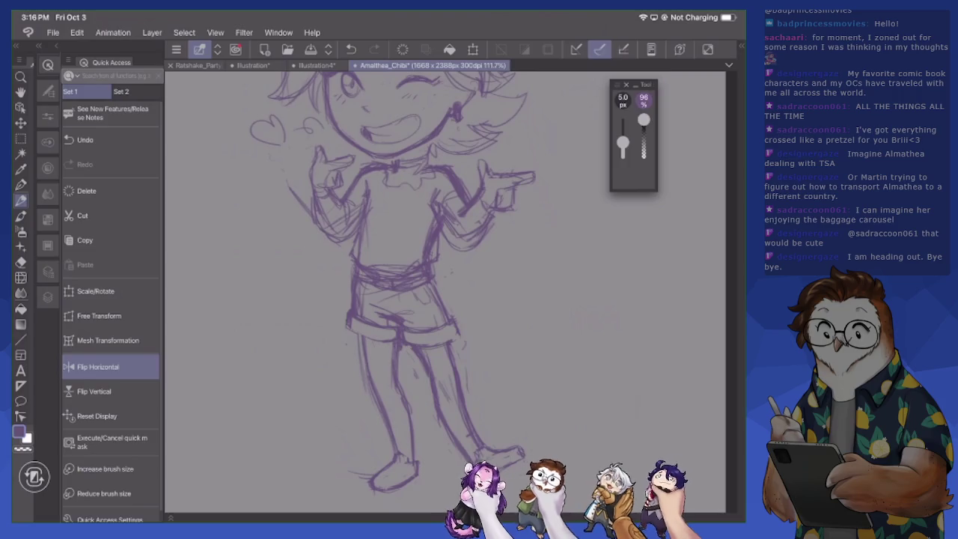
drag(454, 325, 454, 340)
scroll(446, 292, down, 5)
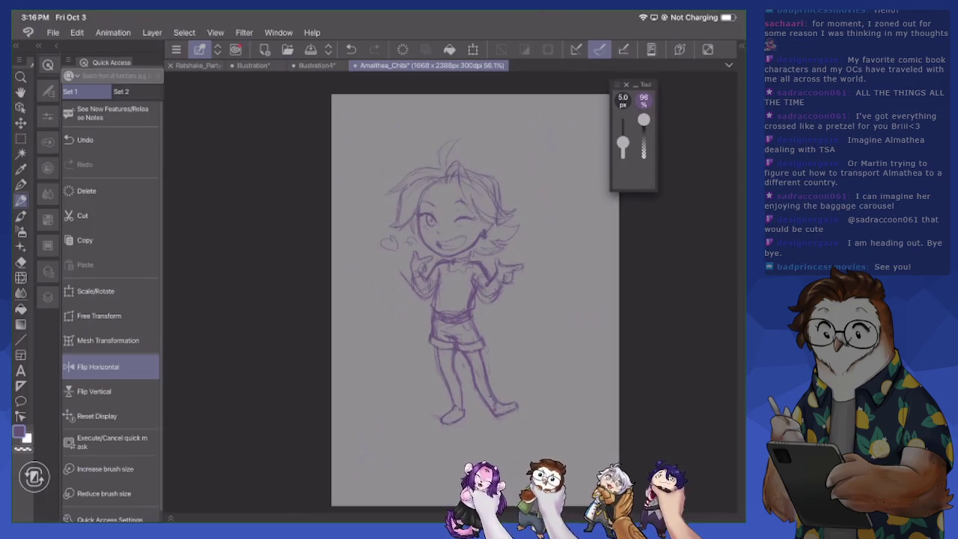
Sketch extra hair strands at the top and refine the left hair and cheek
scroll(446, 293, up, 5)
scroll(310, 260, up, 3)
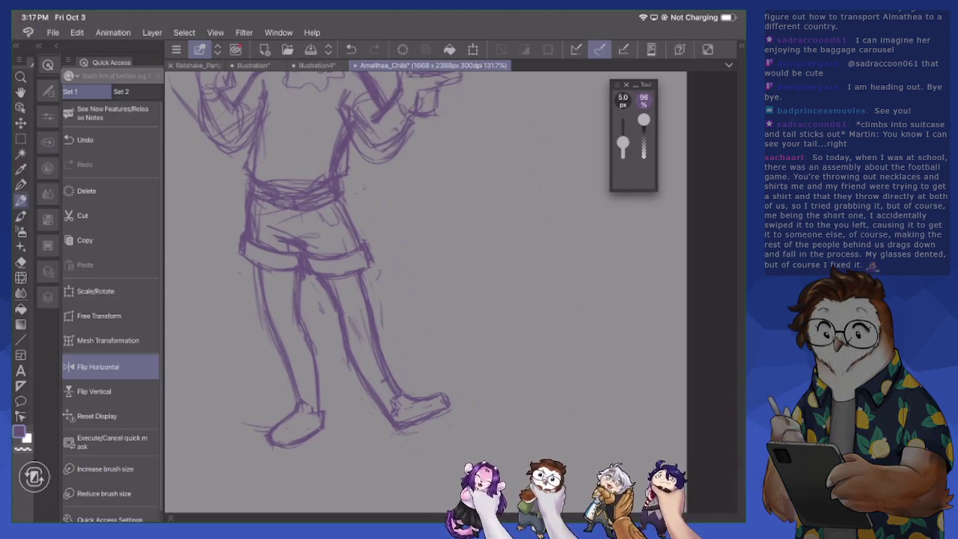
scroll(449, 292, up, 3)
scroll(449, 292, up, 3)
scroll(450, 292, up, 3)
scroll(449, 292, up, 2)
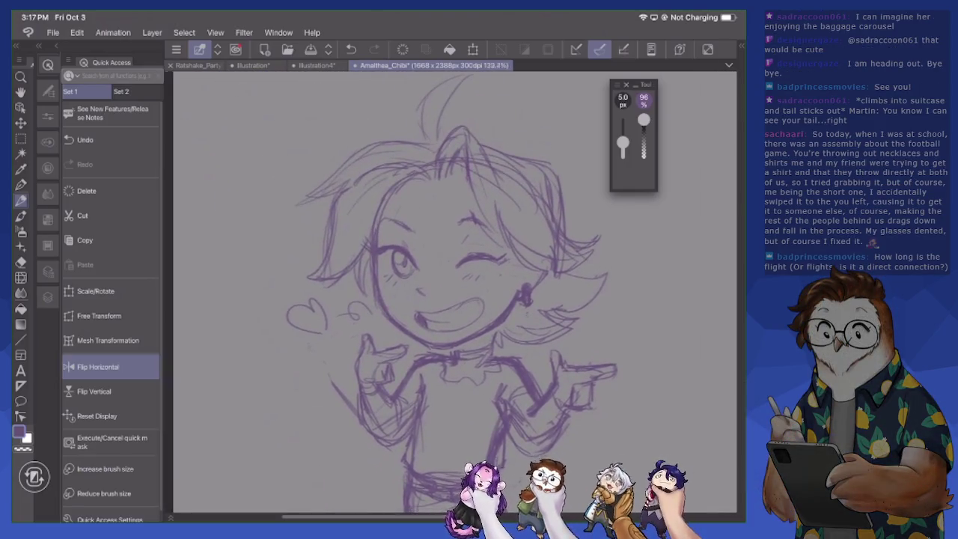
scroll(449, 292, up, 3)
scroll(449, 292, up, 1)
mouse_move(300, 143)
mouse_down()
mouse_move(368, 115)
mouse_move(419, 146)
mouse_up()
mouse_move(342, 109)
mouse_down()
mouse_move(429, 99)
mouse_move(304, 104)
mouse_move(205, 189)
mouse_up()
mouse_move(287, 160)
mouse_down()
mouse_move(224, 307)
mouse_move(269, 320)
mouse_up()
drag(315, 266, 299, 338)
drag(315, 299, 323, 350)
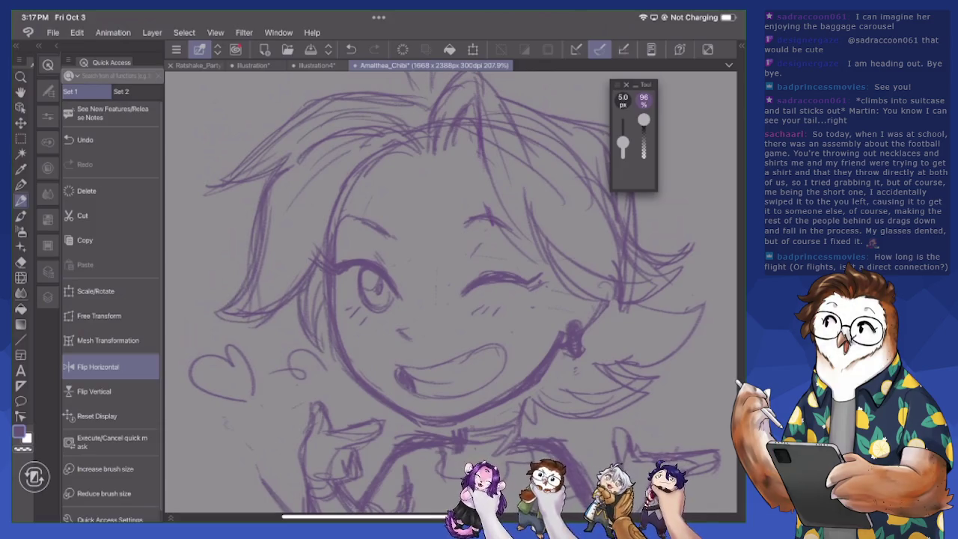
Add extra strands and light strokes over the right-hand hair and cheek
drag(457, 96, 452, 118)
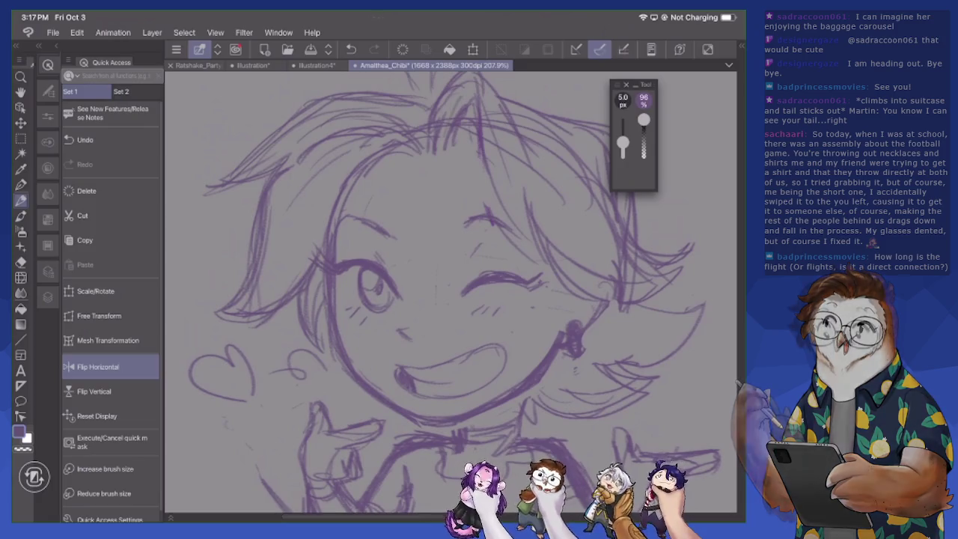
drag(480, 172, 524, 271)
mouse_move(517, 201)
mouse_down()
mouse_move(528, 269)
mouse_move(599, 294)
mouse_up()
drag(555, 268, 577, 286)
mouse_move(611, 302)
mouse_down()
mouse_move(665, 313)
mouse_move(647, 313)
mouse_up()
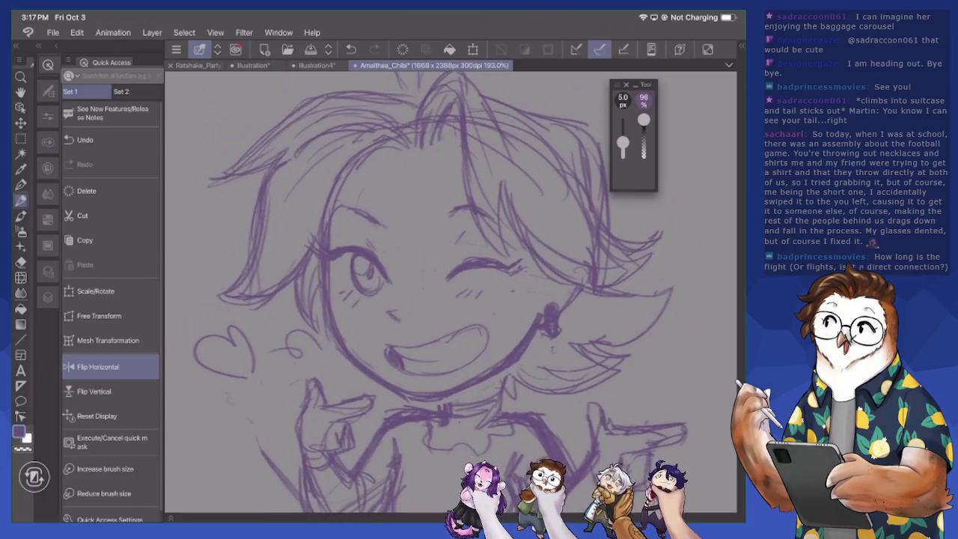
Set the drawing colour to black and add a new raster layer for line art
click(18, 432)
click(166, 297)
click(455, 112)
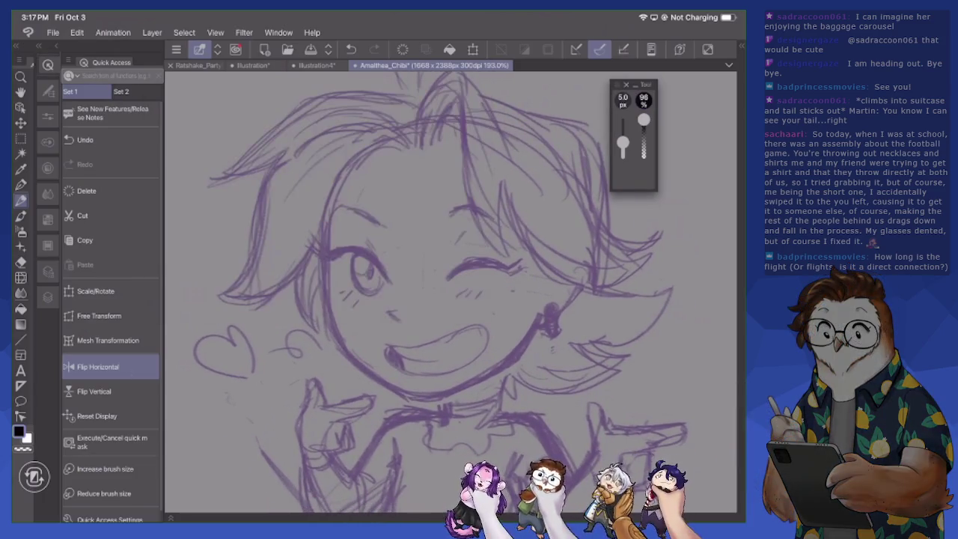
click(69, 108)
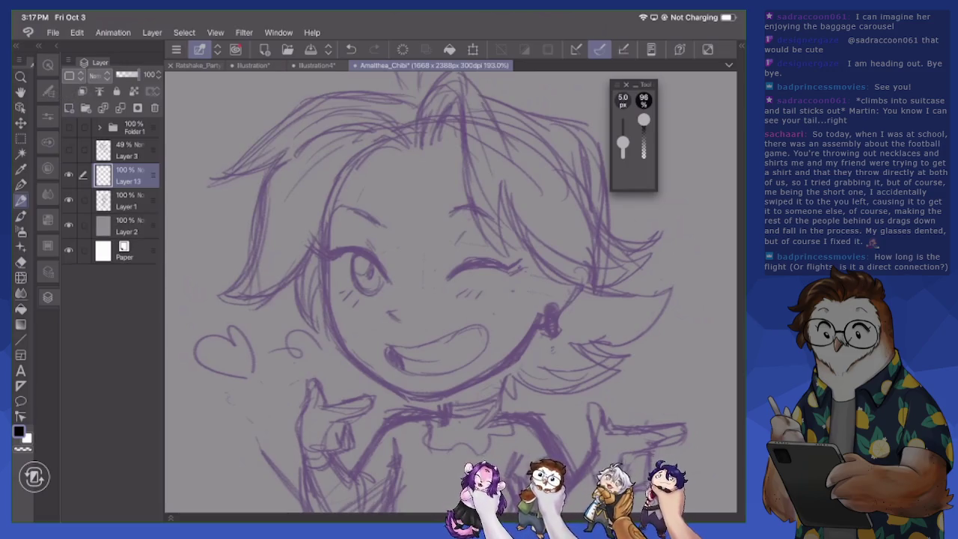
Lower Layer 1's opacity to 54% and ink the open eye's lash line on Layer 13
scroll(450, 269, up, 5)
click(126, 200)
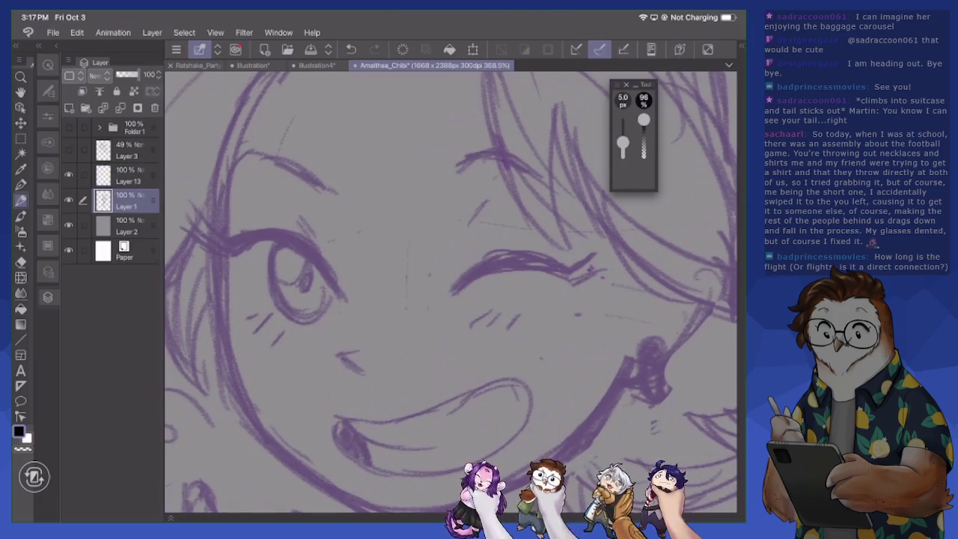
drag(138, 75, 127, 75)
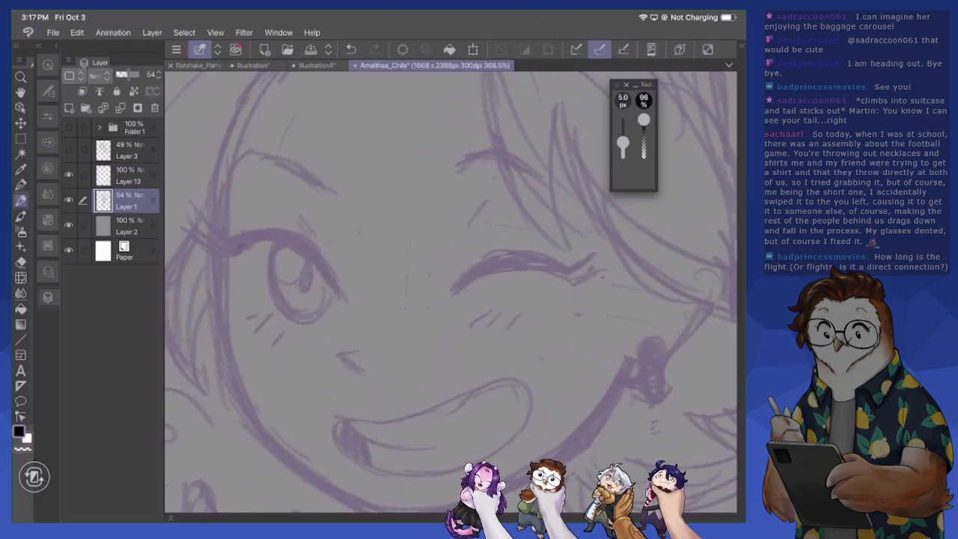
click(128, 176)
mouse_move(239, 249)
mouse_down()
mouse_move(292, 243)
mouse_move(343, 295)
mouse_move(323, 268)
mouse_move(266, 235)
mouse_move(233, 253)
mouse_move(278, 232)
mouse_move(306, 245)
mouse_move(295, 237)
mouse_move(344, 295)
mouse_up()
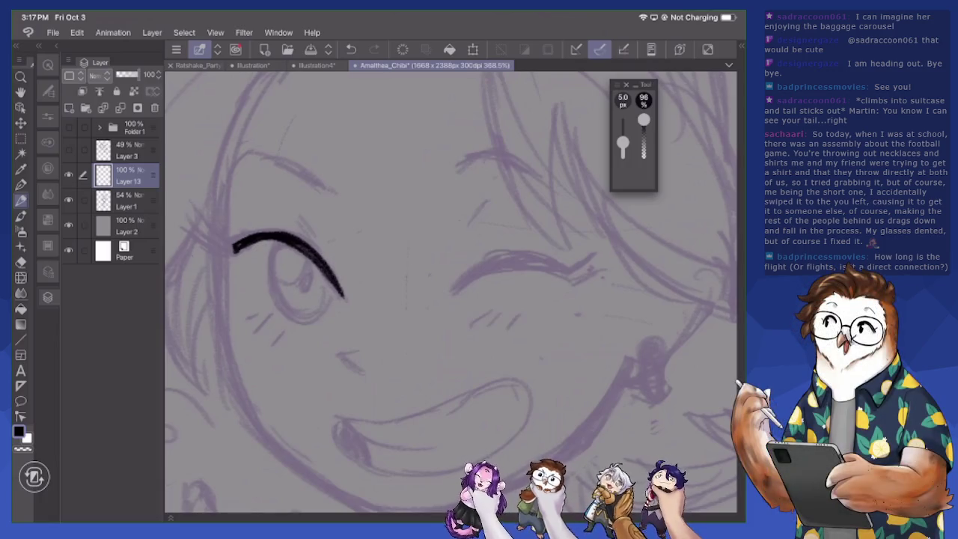
Touch up the lash line, ink the iris curve and the small nose mark
mouse_move(241, 247)
mouse_down()
mouse_move(234, 258)
mouse_move(223, 241)
mouse_up()
mouse_move(283, 243)
mouse_down()
mouse_move(271, 265)
mouse_move(285, 308)
mouse_move(305, 322)
mouse_move(328, 304)
mouse_up()
mouse_move(322, 269)
mouse_down()
mouse_move(326, 310)
mouse_move(307, 322)
mouse_move(291, 317)
mouse_move(273, 280)
mouse_move(280, 246)
mouse_up()
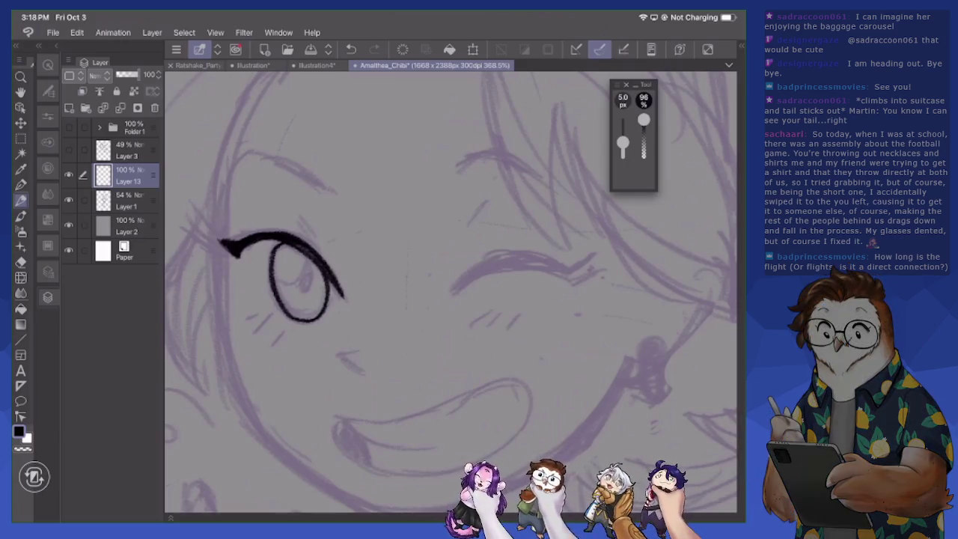
mouse_move(343, 360)
mouse_down()
mouse_move(365, 378)
mouse_move(361, 349)
mouse_move(373, 347)
mouse_up()
Ink the left face edge and cheek outline with a 4 px pen, fixing uneven parts
mouse_move(222, 182)
mouse_down()
mouse_move(226, 371)
mouse_move(271, 447)
mouse_move(326, 487)
mouse_up()
click(601, 49)
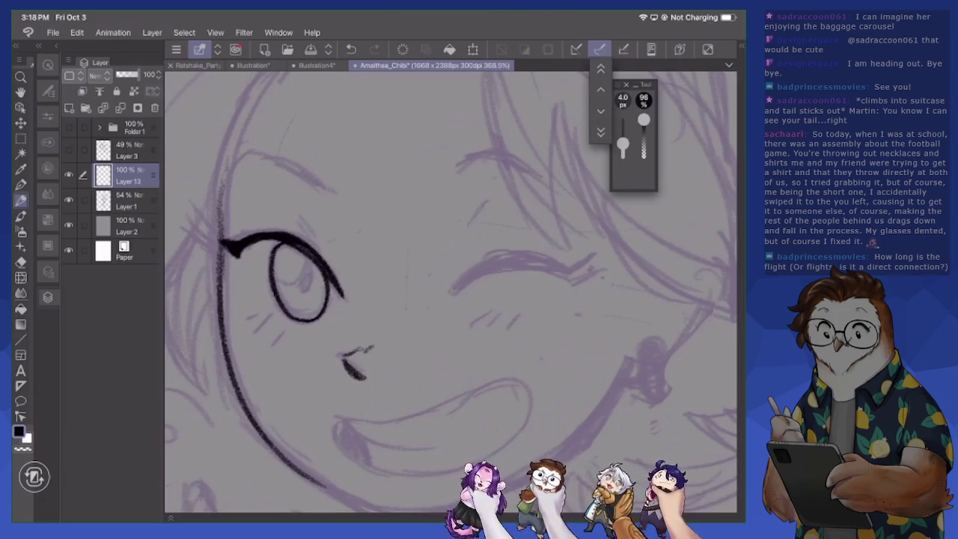
scroll(450, 292, down, 5)
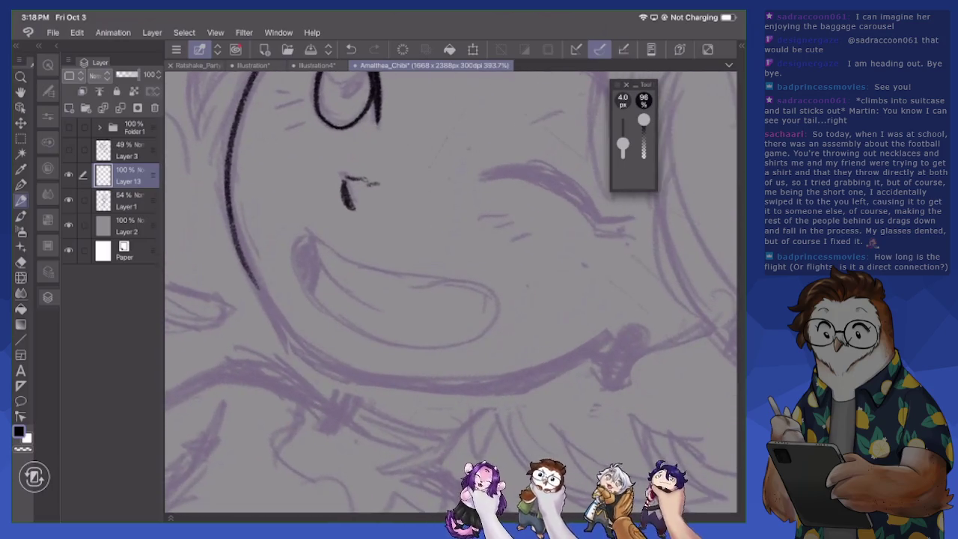
drag(237, 232, 283, 325)
drag(241, 250, 294, 344)
drag(255, 284, 307, 362)
drag(246, 261, 291, 344)
key(e)
drag(231, 180, 252, 296)
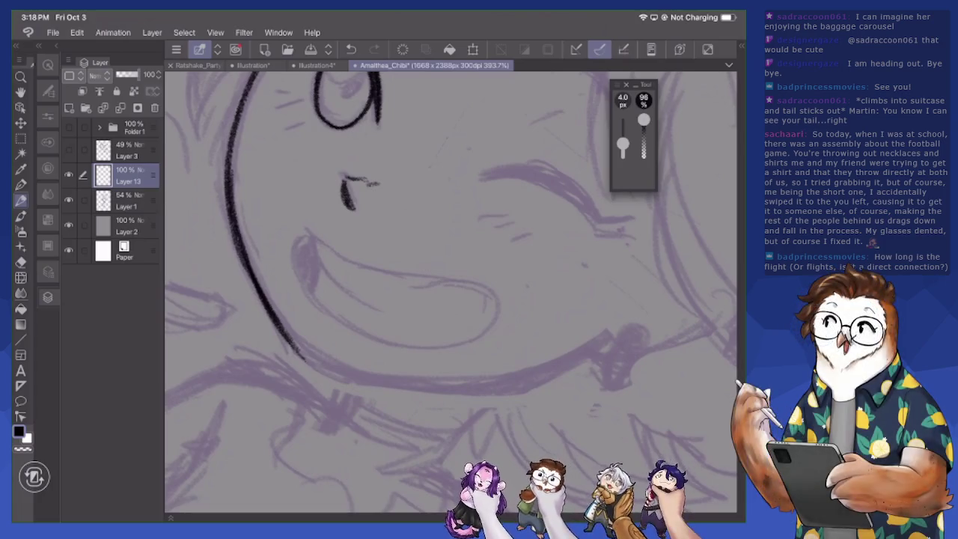
key(p)
drag(229, 161, 263, 297)
drag(236, 218, 279, 330)
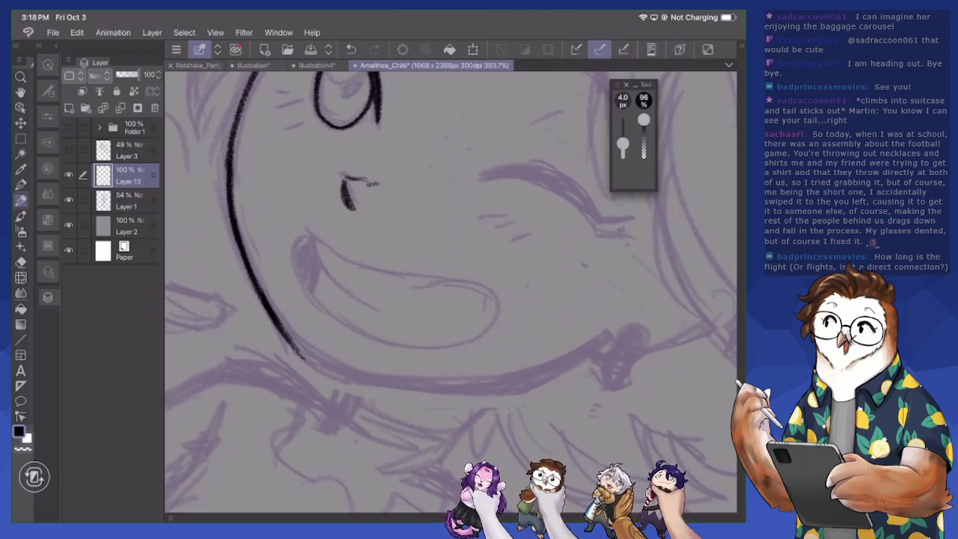
Ink the left face side, jaw curve and hoop earring, refining the earring loop
drag(449, 292, 479, 225)
mouse_move(315, 389)
mouse_down()
mouse_move(300, 358)
mouse_move(283, 244)
mouse_move(304, 160)
mouse_move(325, 128)
mouse_move(288, 228)
mouse_move(299, 358)
mouse_up()
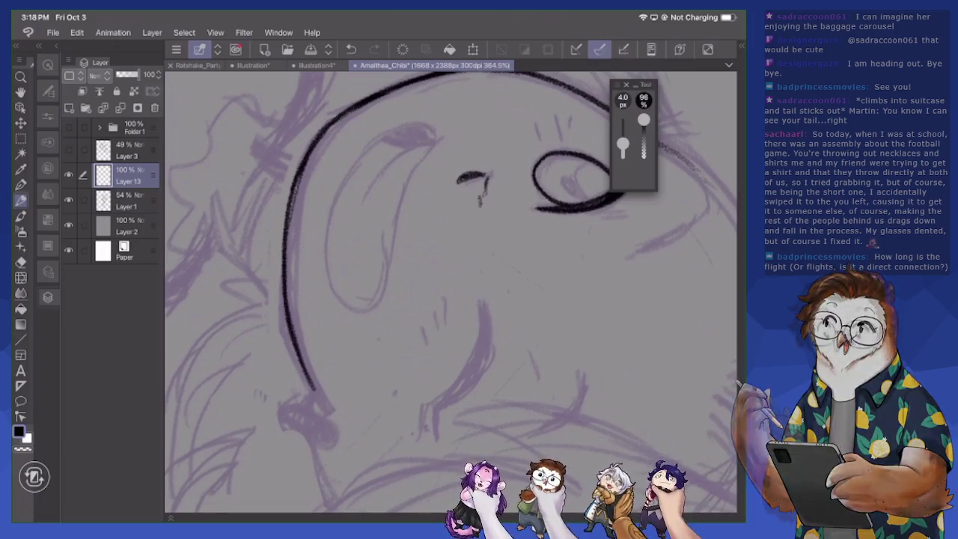
drag(407, 367, 427, 212)
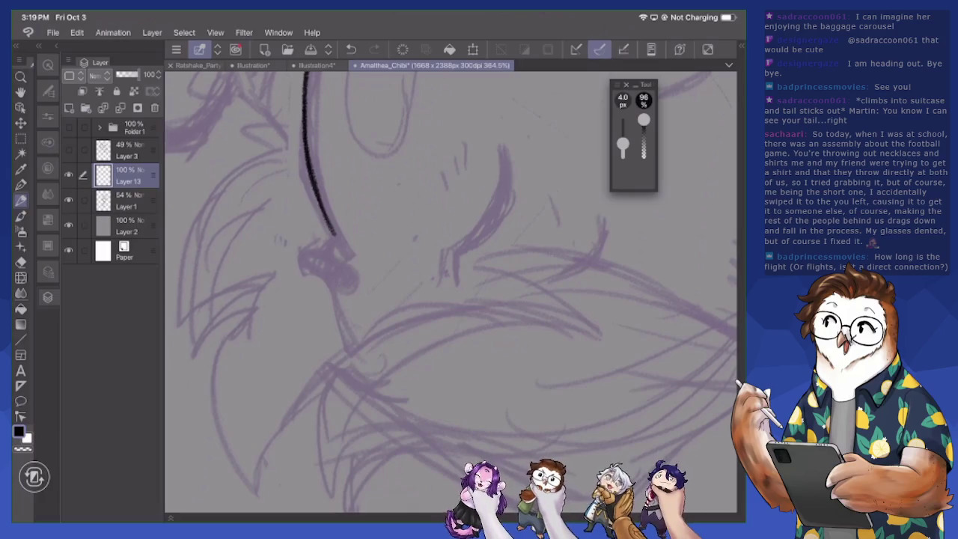
drag(322, 254, 346, 354)
mouse_move(320, 288)
mouse_down()
mouse_move(349, 354)
mouse_move(336, 239)
mouse_move(302, 274)
mouse_move(349, 284)
mouse_move(303, 238)
mouse_move(294, 248)
mouse_move(318, 277)
mouse_move(292, 262)
mouse_move(320, 265)
mouse_up()
key(e)
key(bracketleft)
key(bracketleft)
key(bracketleft)
mouse_move(319, 246)
mouse_down()
mouse_move(335, 262)
mouse_move(310, 256)
mouse_move(333, 272)
mouse_move(327, 238)
mouse_move(344, 271)
mouse_move(313, 236)
mouse_move(290, 256)
mouse_move(322, 280)
mouse_move(291, 249)
mouse_move(310, 232)
mouse_move(341, 241)
mouse_up()
key(p)
drag(314, 193, 339, 237)
mouse_move(354, 288)
mouse_down()
mouse_move(358, 337)
mouse_move(392, 320)
mouse_up()
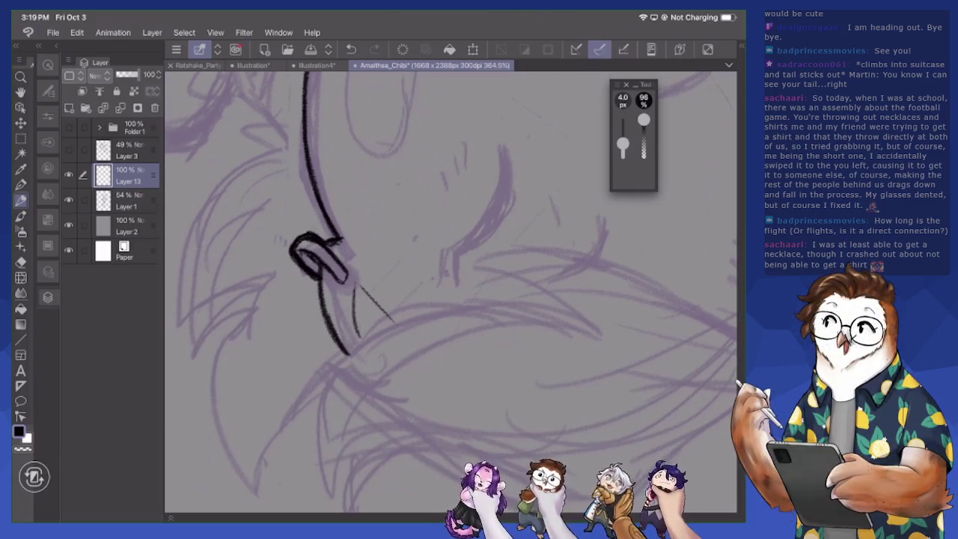
scroll(449, 292, down, 5)
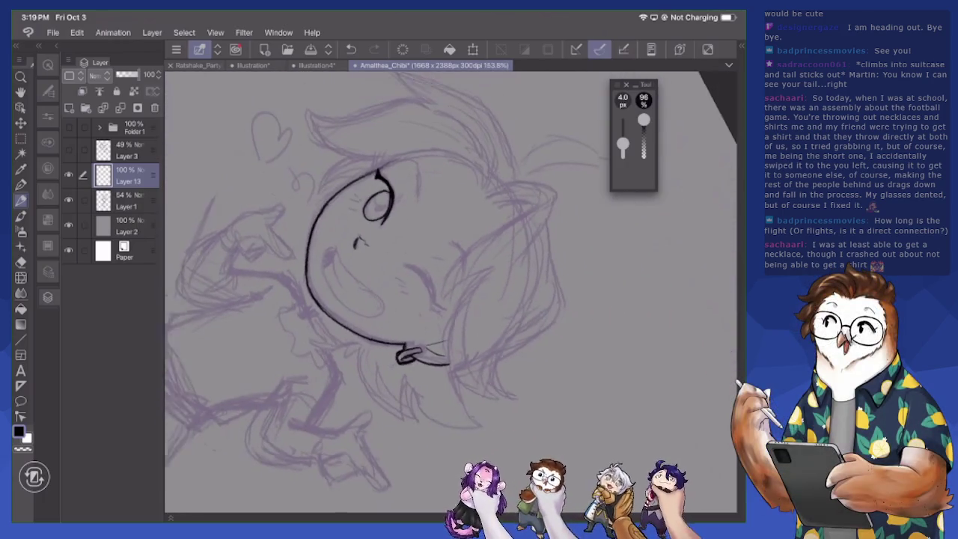
Ink the hair outline left of the face, undoing and redrawing the first strokes
scroll(449, 292, up, 2)
scroll(450, 292, up, 2)
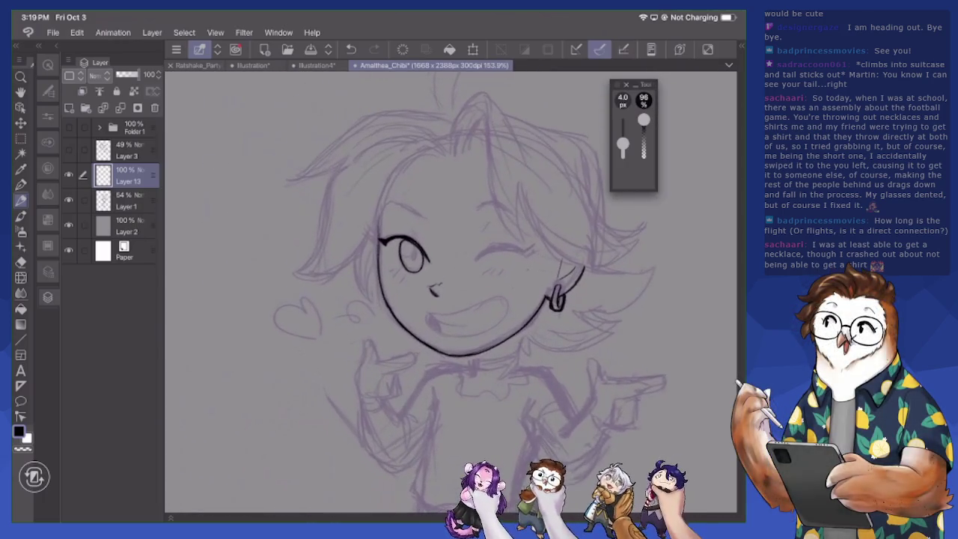
scroll(395, 127, up, 2)
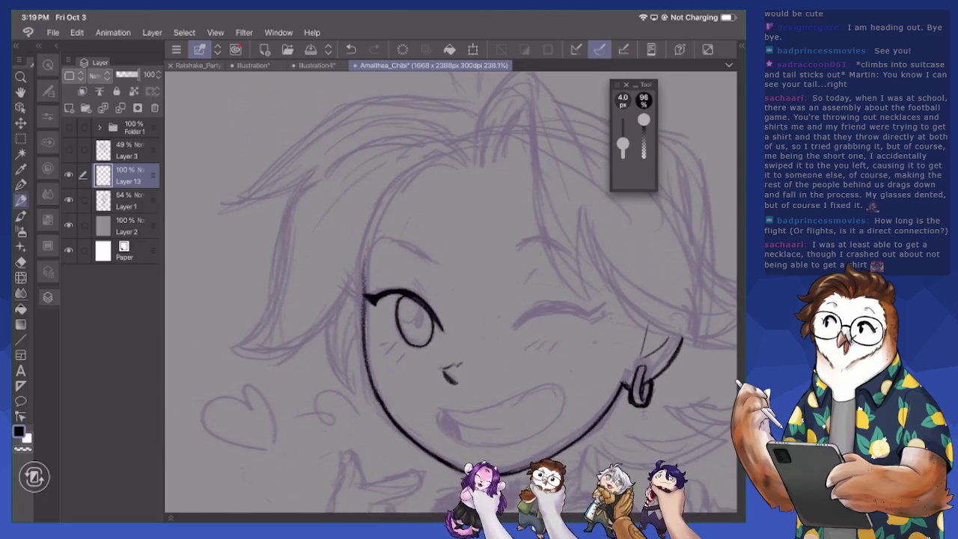
mouse_move(329, 168)
mouse_down()
mouse_move(217, 352)
mouse_move(340, 313)
mouse_move(361, 402)
mouse_up()
drag(353, 337, 363, 407)
key(ctrl+z)
key(ctrl+z)
key(ctrl+z)
drag(382, 334, 460, 330)
mouse_move(392, 165)
mouse_down()
mouse_move(375, 179)
mouse_move(323, 325)
mouse_move(298, 344)
mouse_move(315, 353)
mouse_move(385, 327)
mouse_move(376, 365)
mouse_move(400, 391)
mouse_move(411, 338)
mouse_up()
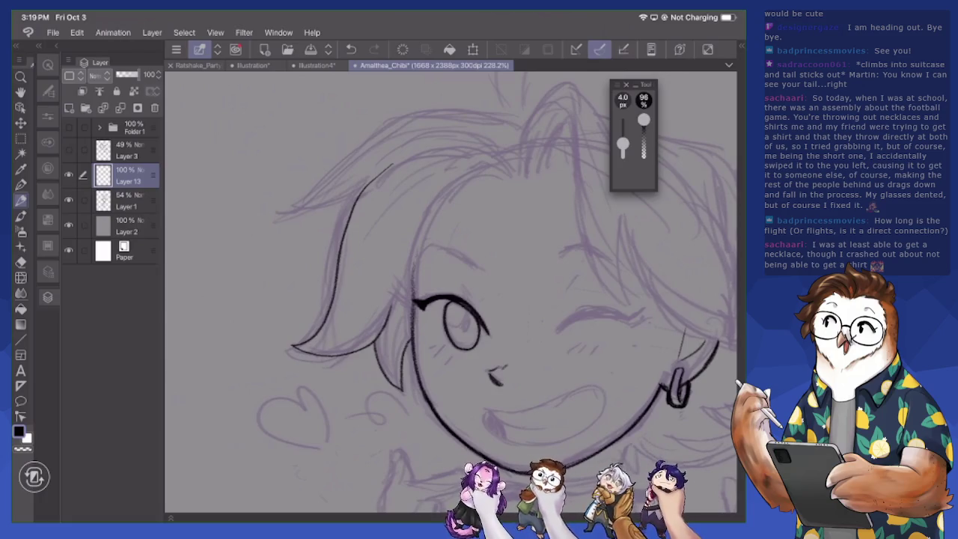
Ink the upper-left and lower hair outline and add short strokes in the bangs
mouse_move(364, 190)
mouse_down()
mouse_move(296, 208)
mouse_move(499, 106)
mouse_up()
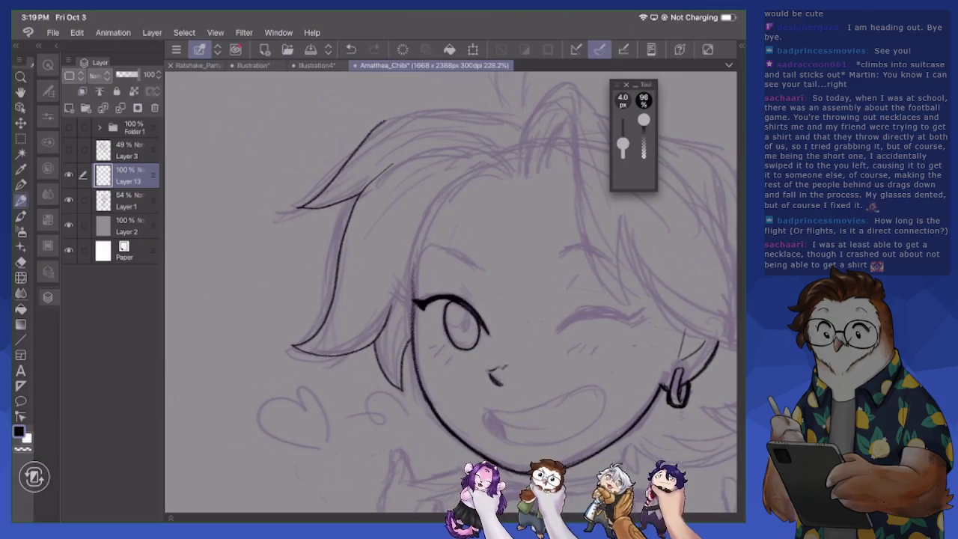
scroll(475, 404, up, 3)
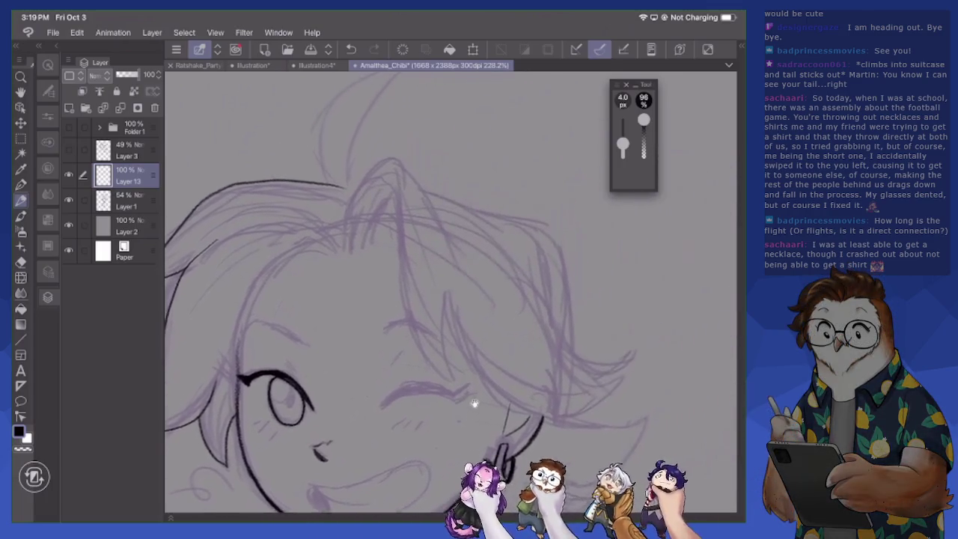
mouse_move(187, 255)
mouse_down()
mouse_move(322, 265)
mouse_move(205, 240)
mouse_up()
key(e)
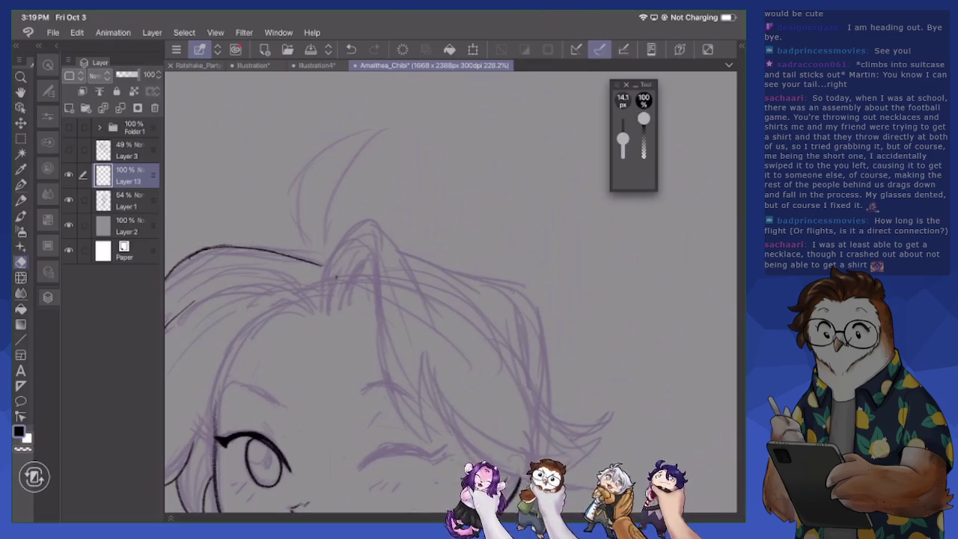
key(p)
drag(344, 277, 331, 310)
mouse_move(350, 293)
mouse_down()
mouse_move(338, 307)
mouse_move(330, 285)
mouse_move(367, 247)
mouse_move(402, 412)
mouse_move(439, 448)
mouse_move(431, 389)
mouse_move(466, 451)
mouse_move(524, 478)
mouse_up()
Ink the right-side hair strands and tip curl, the raised tuft, top edge and flared tip
drag(505, 397, 586, 472)
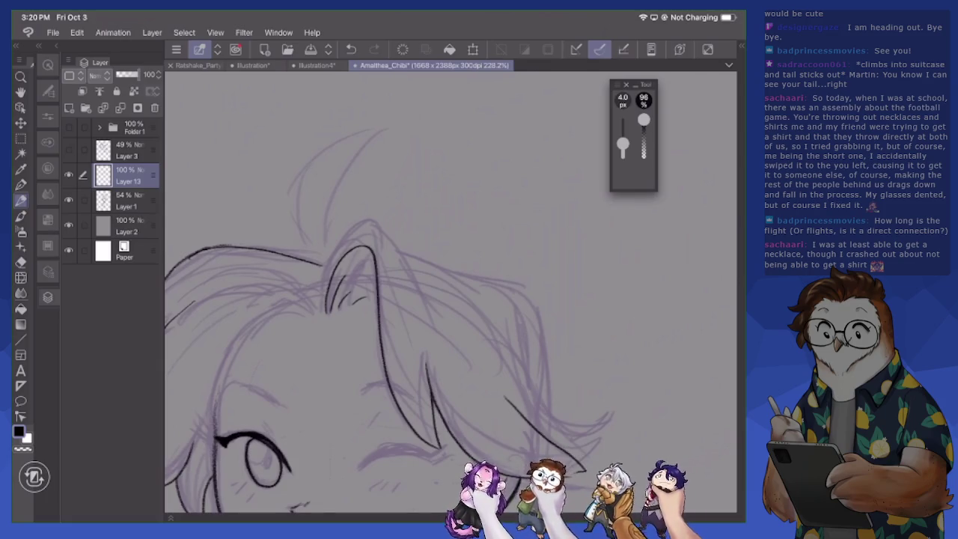
scroll(450, 292, down, 3)
scroll(449, 292, down, 2)
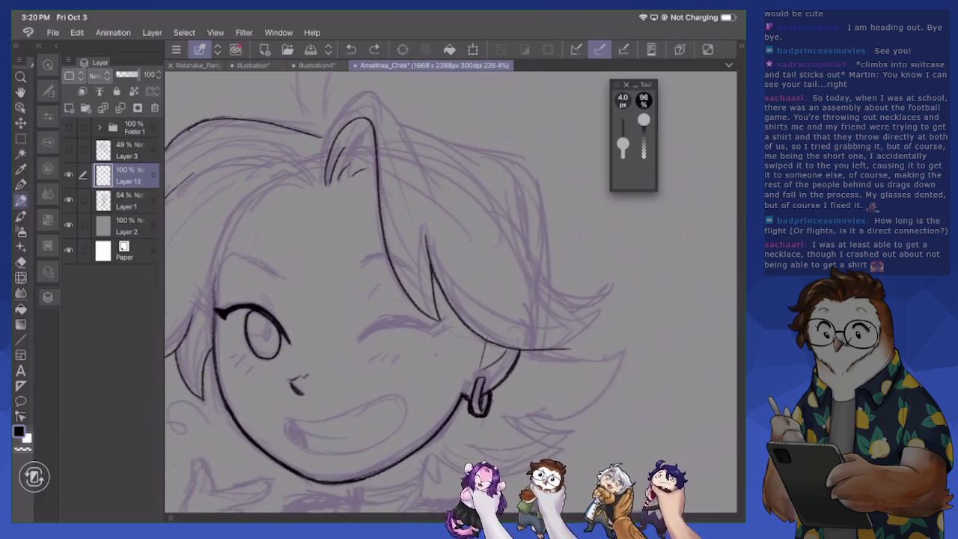
mouse_move(497, 253)
mouse_down()
mouse_move(524, 308)
mouse_move(571, 347)
mouse_move(581, 322)
mouse_up()
key(e)
drag(506, 285, 538, 317)
key(p)
mouse_move(577, 302)
mouse_down()
mouse_move(591, 313)
mouse_move(580, 323)
mouse_up()
mouse_move(319, 180)
mouse_down()
mouse_move(334, 114)
mouse_move(372, 89)
mouse_move(449, 189)
mouse_up()
mouse_move(395, 120)
mouse_down()
mouse_move(479, 154)
mouse_move(496, 149)
mouse_move(533, 176)
mouse_move(546, 277)
mouse_up()
mouse_move(551, 350)
mouse_down()
mouse_move(617, 367)
mouse_move(562, 413)
mouse_move(533, 418)
mouse_move(578, 434)
mouse_up()
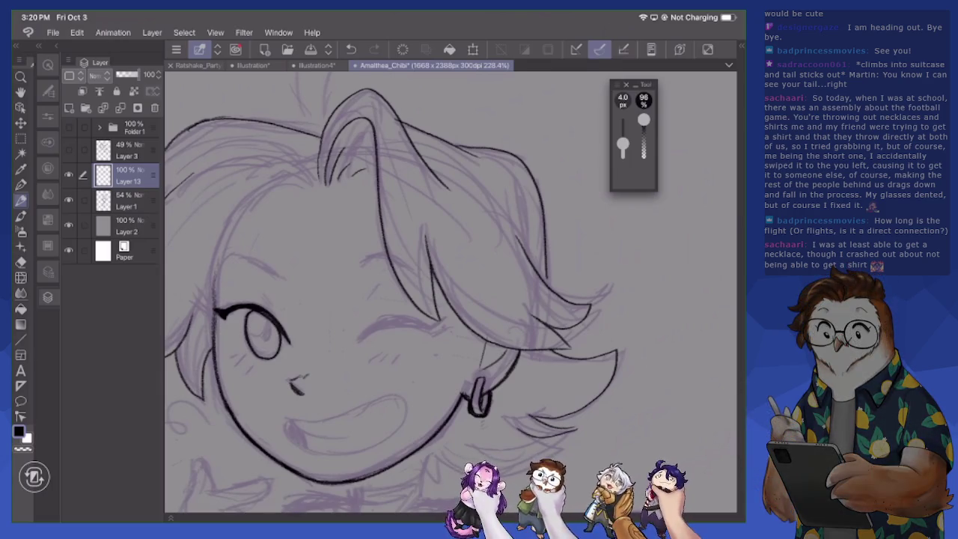
Ink two short neck lines below the chin and hair strands behind the neck
scroll(449, 292, down, 5)
drag(400, 289, 402, 323)
mouse_move(460, 270)
mouse_down()
mouse_move(458, 310)
mouse_move(460, 294)
mouse_move(560, 278)
mouse_up()
mouse_move(557, 282)
mouse_down()
mouse_move(624, 241)
mouse_move(615, 242)
mouse_up()
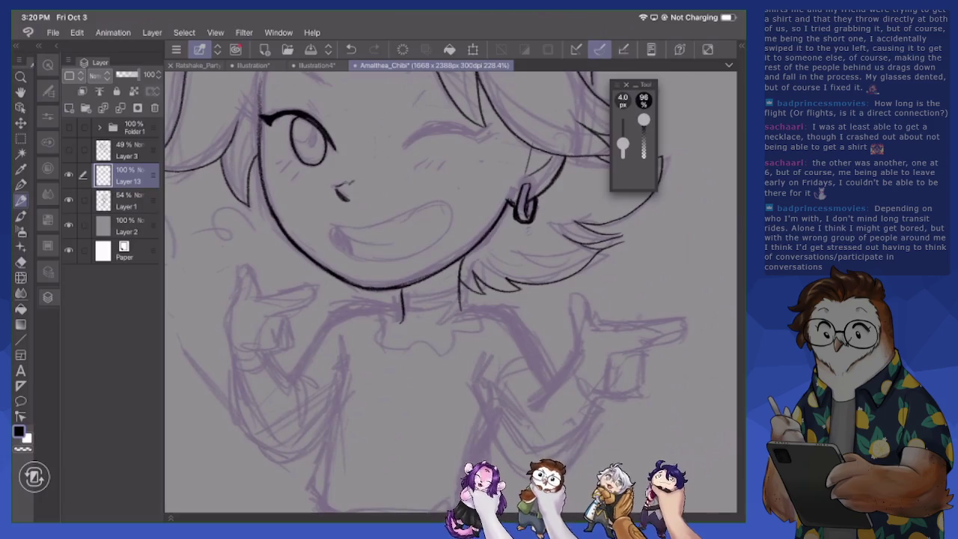
Ink the raised index finger and outline of the pointing hand
key(e)
key(p)
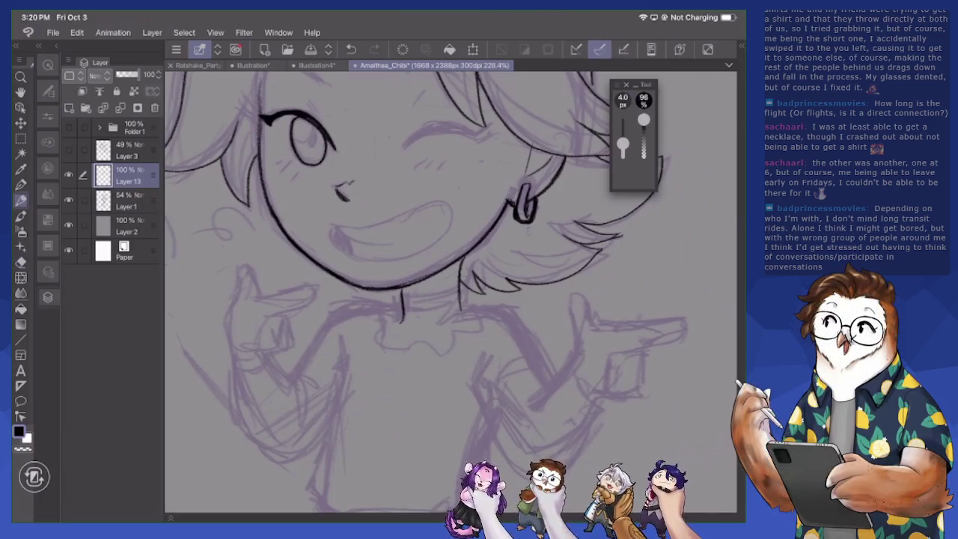
scroll(450, 292, down, 2)
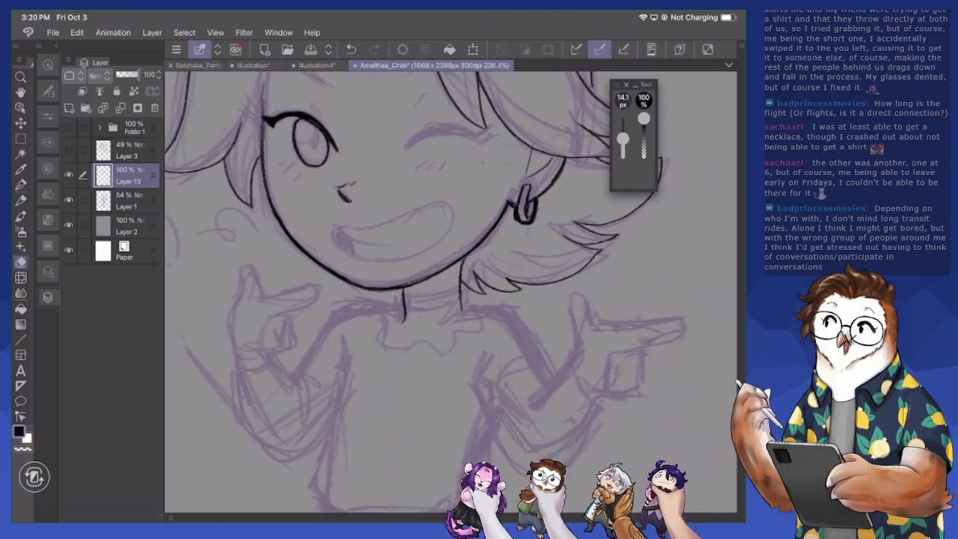
key(e)
scroll(405, 225, down, 1)
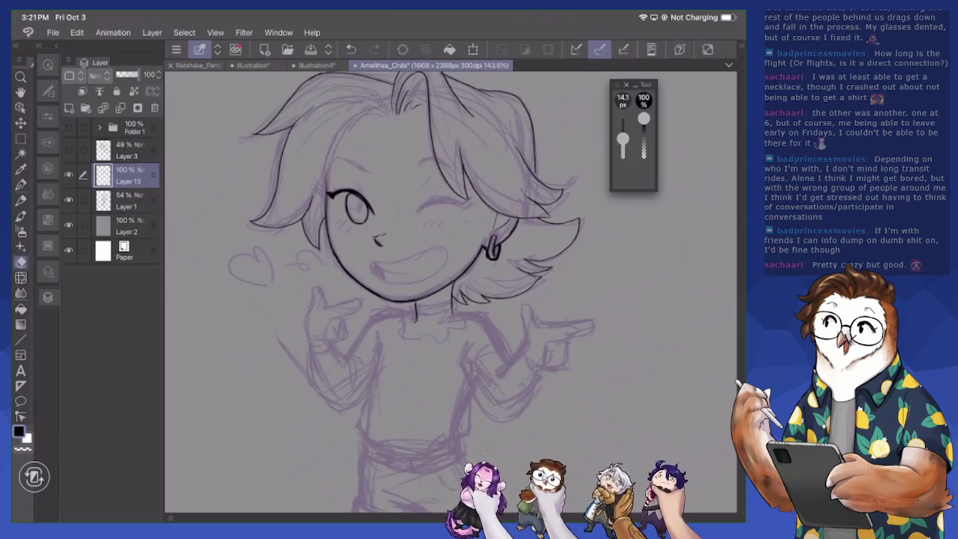
scroll(591, 375, up, 5)
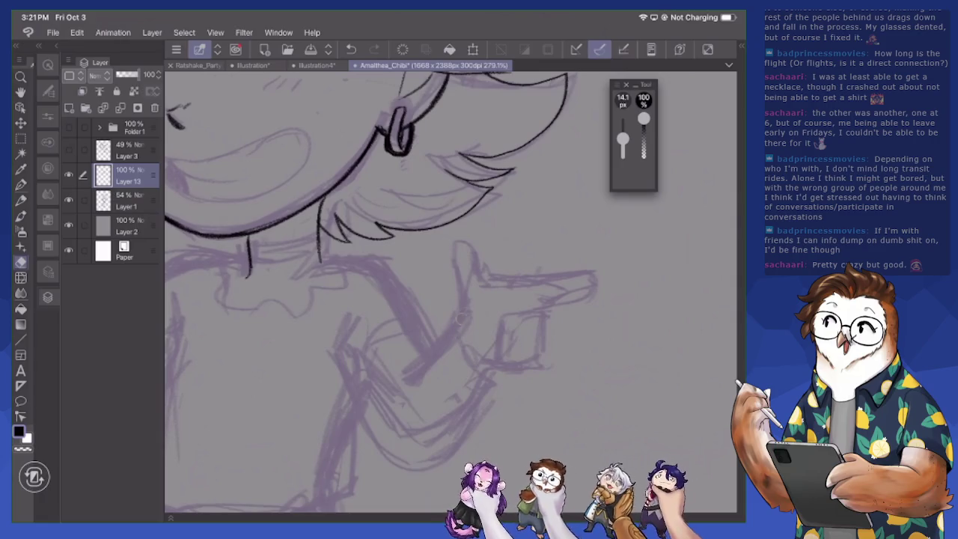
key(p)
mouse_move(457, 325)
mouse_down()
mouse_move(470, 238)
mouse_move(483, 247)
mouse_move(489, 288)
mouse_move(595, 279)
mouse_up()
drag(535, 306, 595, 280)
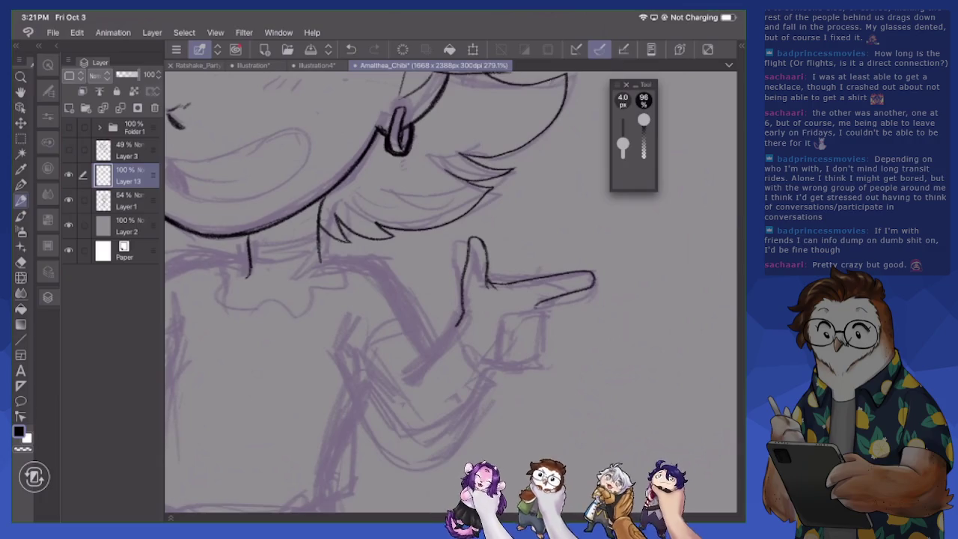
mouse_move(537, 305)
mouse_down()
mouse_move(550, 321)
mouse_move(509, 315)
mouse_move(509, 334)
mouse_up()
Redraw the lower hand edge and ink the curled finger, hand underside and sleeve curve
key(e)
key(p)
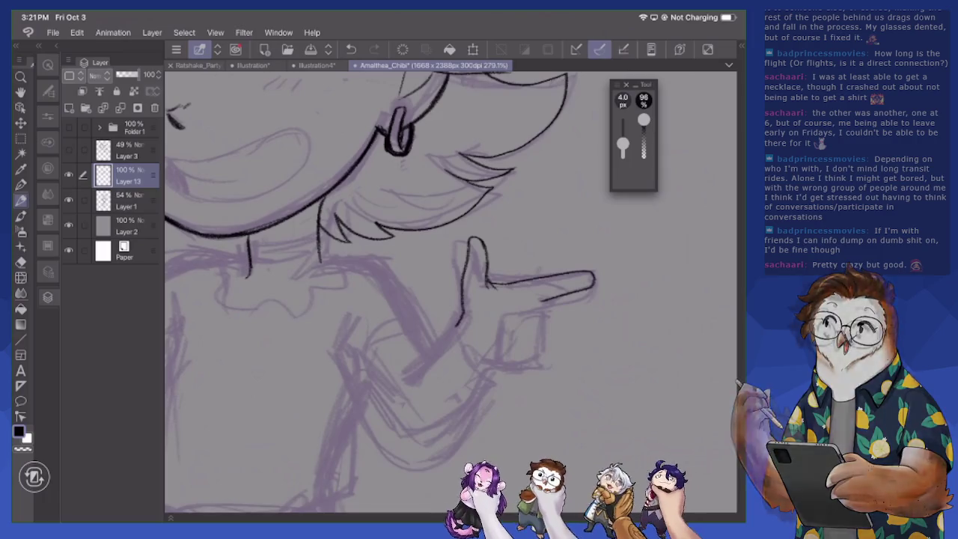
mouse_move(542, 305)
mouse_down()
mouse_move(547, 321)
mouse_move(503, 329)
mouse_move(503, 310)
mouse_move(540, 302)
mouse_up()
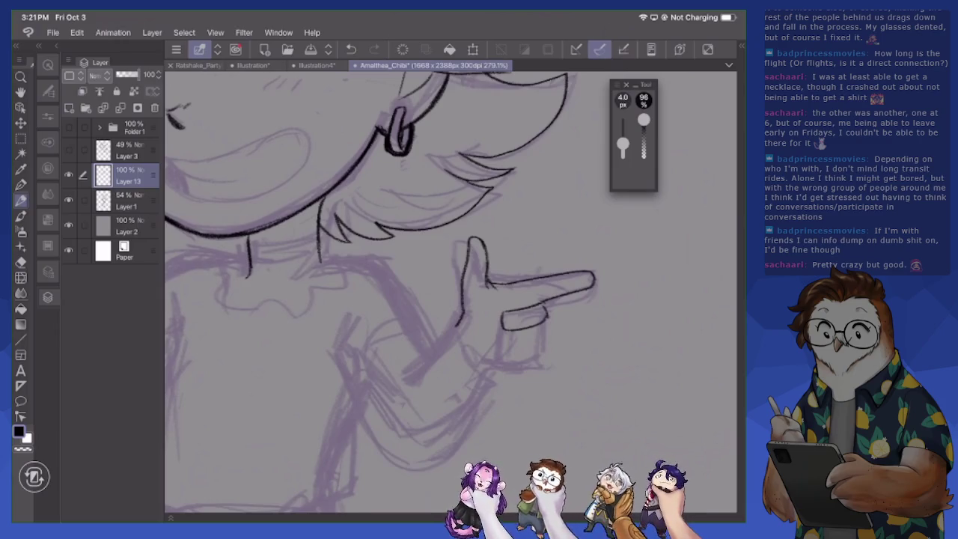
mouse_move(501, 333)
mouse_down()
mouse_move(501, 346)
mouse_move(539, 343)
mouse_move(527, 364)
mouse_move(502, 358)
mouse_move(538, 365)
mouse_move(475, 371)
mouse_up()
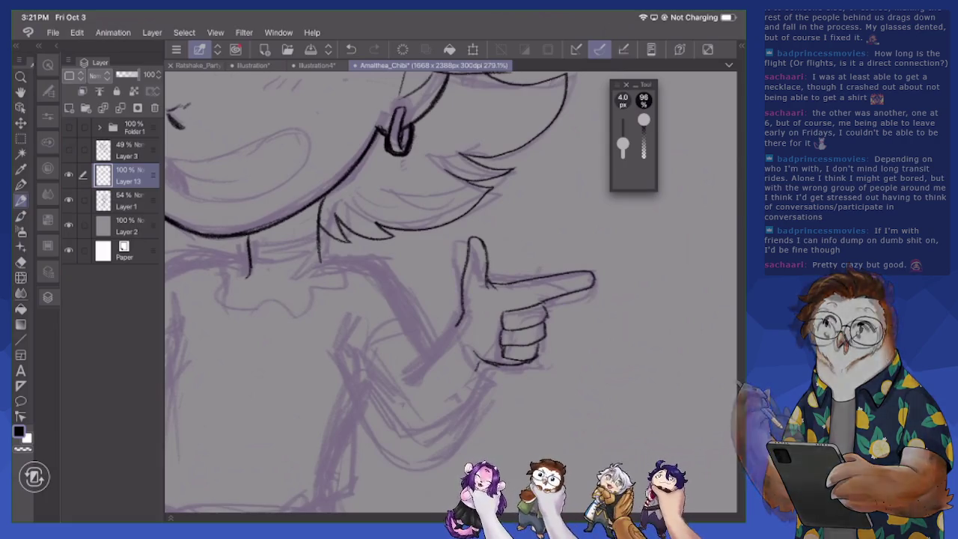
mouse_move(452, 324)
mouse_down()
mouse_move(470, 374)
mouse_move(491, 378)
mouse_move(484, 367)
mouse_move(497, 384)
mouse_move(428, 462)
mouse_up()
mouse_move(341, 372)
mouse_down()
mouse_move(347, 303)
mouse_move(351, 386)
mouse_move(428, 462)
mouse_up()
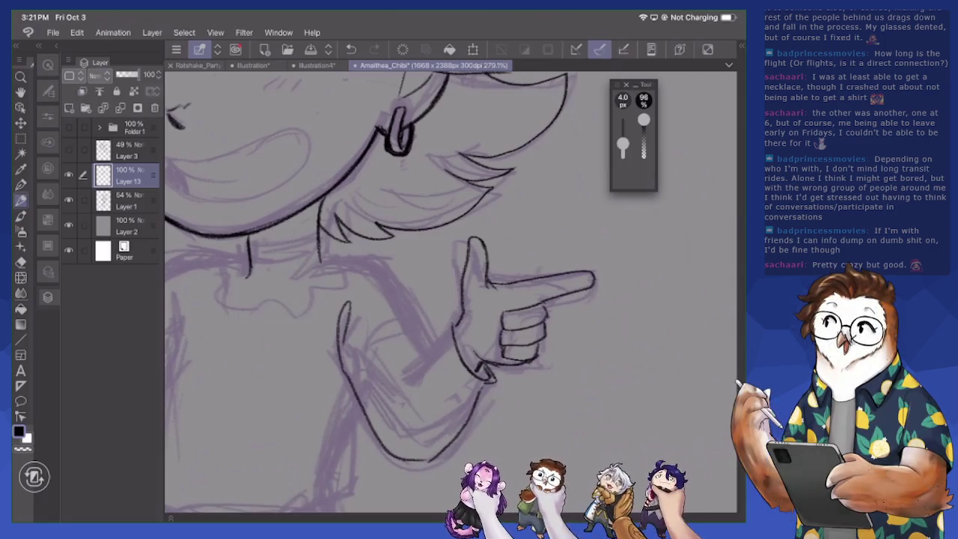
Redo the lower-arm lines, begin the squiggly collar ruffle and outline the other raised hand
drag(419, 352, 394, 402)
mouse_move(380, 374)
mouse_down()
mouse_move(406, 355)
mouse_move(389, 428)
mouse_up()
key(ctrl+z)
key(ctrl+z)
drag(438, 348, 402, 367)
drag(453, 324, 440, 340)
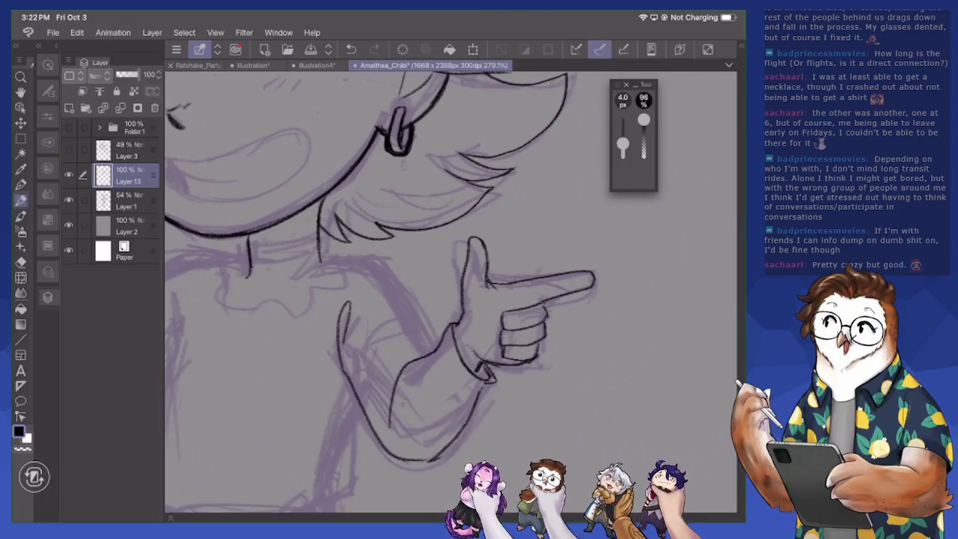
mouse_move(269, 300)
mouse_down()
mouse_move(258, 311)
mouse_move(291, 313)
mouse_move(344, 263)
mouse_move(349, 250)
mouse_move(330, 253)
mouse_move(333, 245)
mouse_move(431, 349)
mouse_move(556, 300)
mouse_move(645, 337)
mouse_up()
mouse_move(242, 315)
mouse_down()
mouse_move(255, 218)
mouse_move(271, 227)
mouse_move(270, 249)
mouse_move(335, 238)
mouse_up()
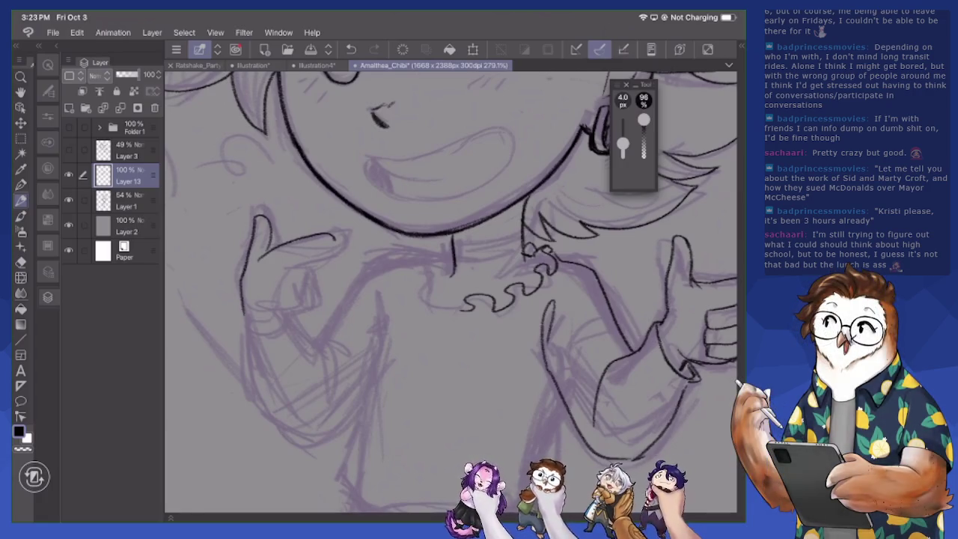
Erase stray squiggles near the neck and ink a curly cuff at the pointing hand's wrist
drag(599, 299, 370, 299)
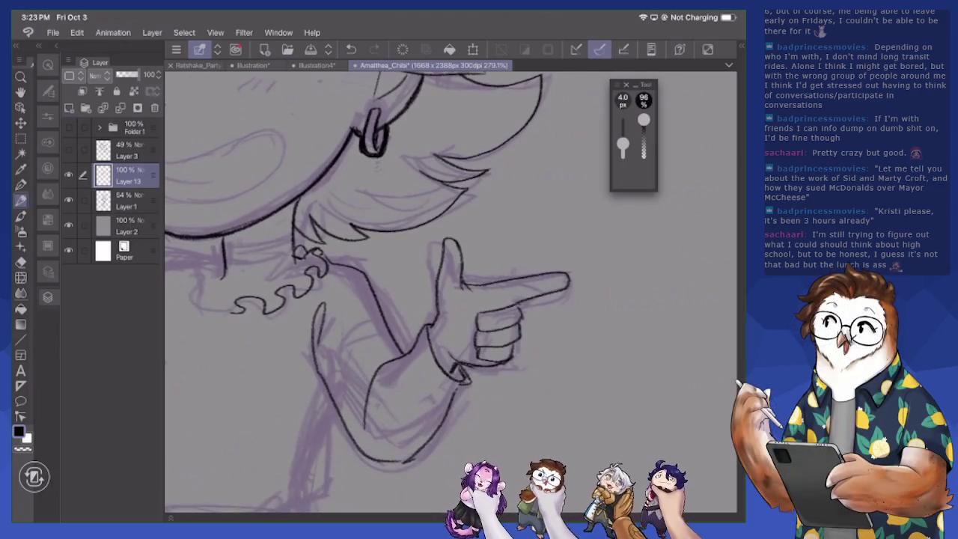
key(e)
mouse_move(303, 250)
mouse_down()
mouse_move(334, 264)
mouse_move(298, 248)
mouse_move(326, 253)
mouse_move(325, 270)
mouse_up()
key(p)
mouse_move(426, 327)
mouse_down()
mouse_move(431, 365)
mouse_move(430, 353)
mouse_move(463, 384)
mouse_move(465, 369)
mouse_up()
key(e)
key(p)
mouse_move(419, 322)
mouse_down()
mouse_move(454, 377)
mouse_move(467, 380)
mouse_move(474, 364)
mouse_up()
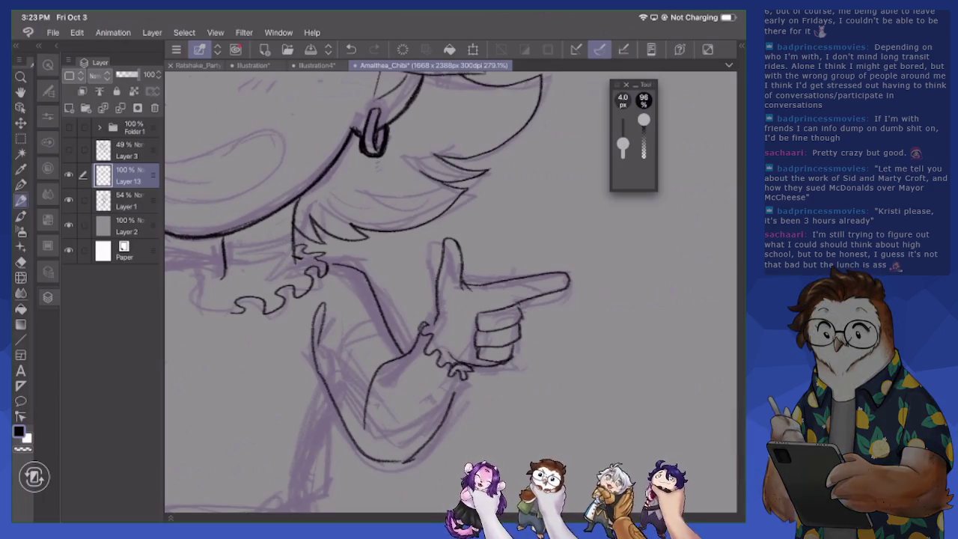
mouse_move(413, 349)
mouse_down()
mouse_move(435, 317)
mouse_move(430, 349)
mouse_move(636, 224)
mouse_up()
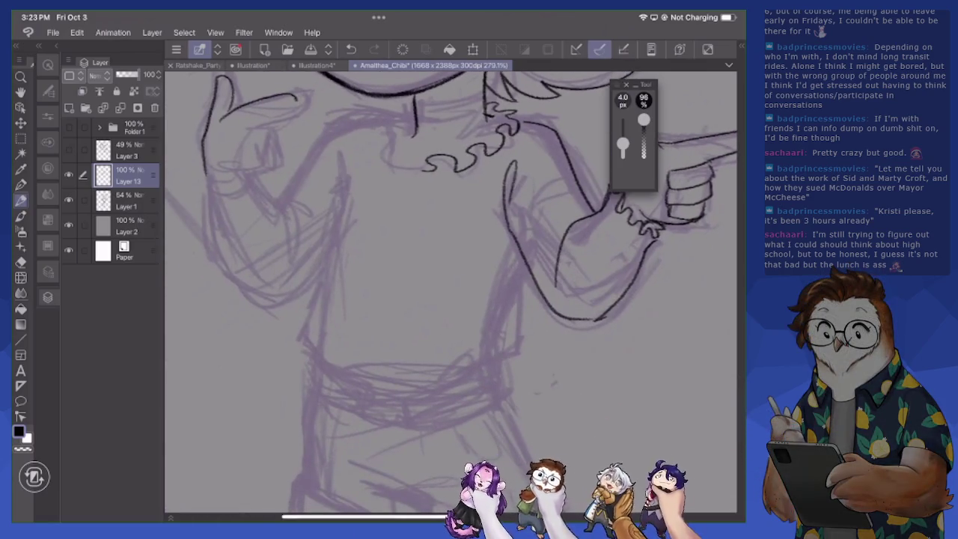
Ink both sides of the torso and outline the left arm and raised hand
mouse_move(337, 173)
mouse_down()
mouse_move(334, 232)
mouse_move(299, 335)
mouse_move(322, 366)
mouse_up()
mouse_move(488, 364)
mouse_down()
mouse_move(512, 351)
mouse_move(521, 258)
mouse_up()
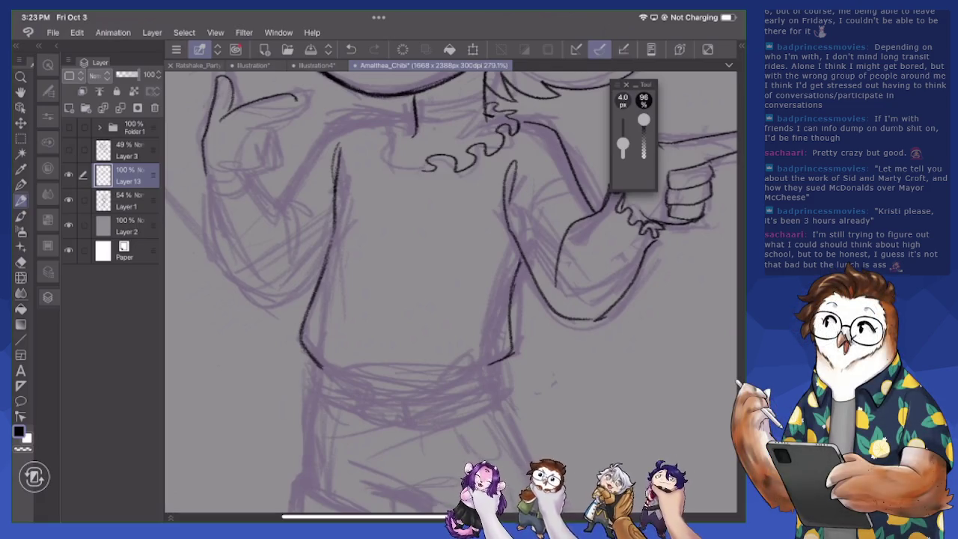
mouse_move(254, 184)
mouse_down()
mouse_move(282, 212)
mouse_move(292, 259)
mouse_up()
mouse_move(283, 206)
mouse_down()
mouse_move(300, 267)
mouse_move(308, 155)
mouse_move(344, 125)
mouse_move(397, 117)
mouse_move(385, 154)
mouse_move(397, 168)
mouse_move(425, 169)
mouse_up()
Redraw the curls and right part of the collar ruffle, correcting with undo and eraser
key(ctrl+z)
key(ctrl+z)
mouse_move(413, 110)
mouse_down()
mouse_move(389, 144)
mouse_move(418, 174)
mouse_move(441, 168)
mouse_move(424, 170)
mouse_up()
key(e)
key(p)
drag(421, 171, 437, 171)
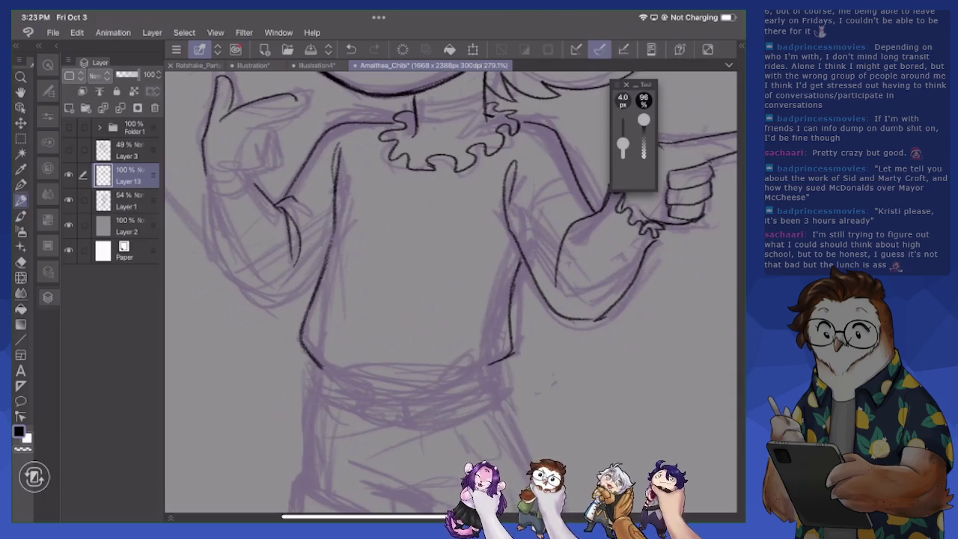
scroll(449, 292, down, 3)
Ink the hair strands framing the left of the face and the top hair outline
scroll(450, 292, down, 2)
scroll(449, 293, down, 1)
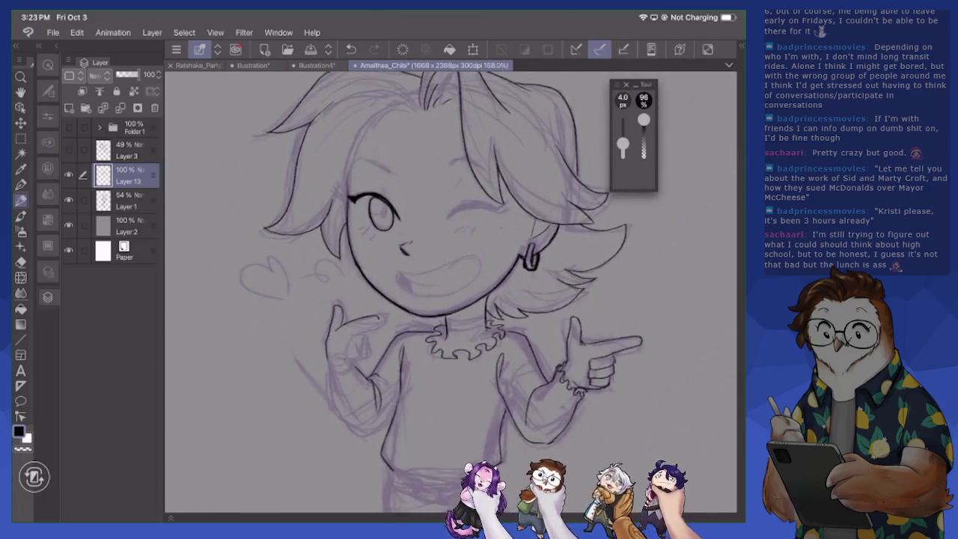
scroll(449, 292, up, 2)
mouse_move(354, 269)
mouse_down()
mouse_move(358, 217)
mouse_move(373, 193)
mouse_up()
mouse_move(355, 248)
mouse_down()
mouse_move(393, 172)
mouse_move(425, 169)
mouse_up()
mouse_move(301, 175)
mouse_down()
mouse_move(364, 144)
mouse_move(442, 166)
mouse_up()
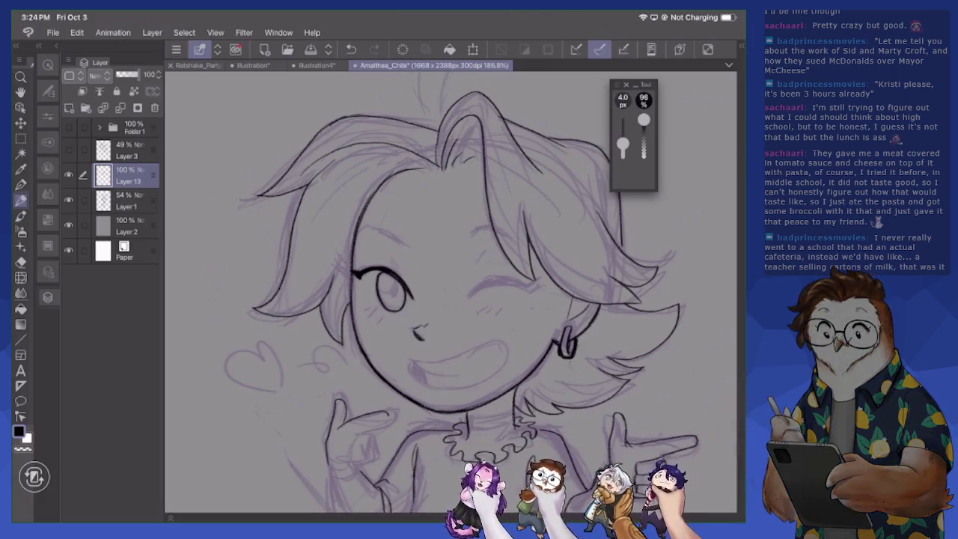
Ink the top edge, finger lines, bottom and curled base of the raised left hand
scroll(451, 292, up, 3)
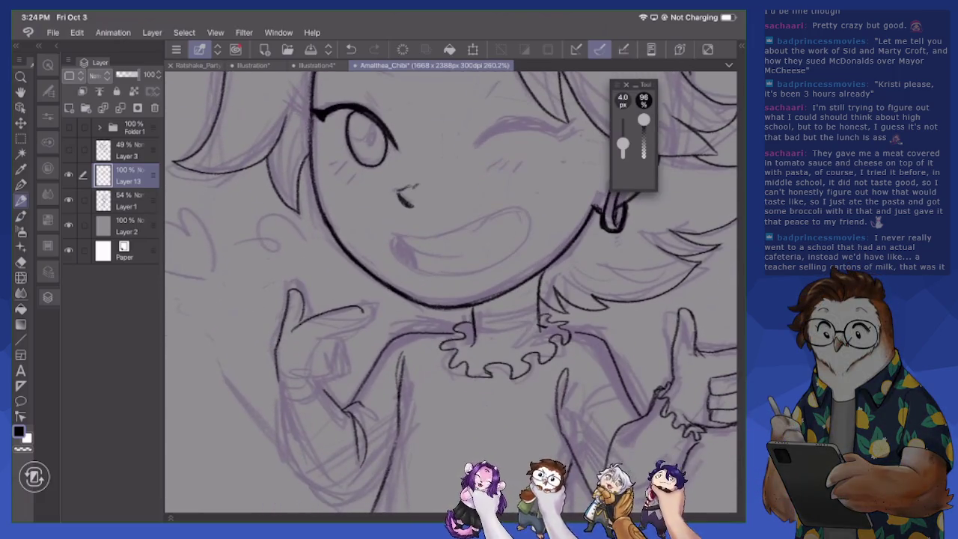
drag(322, 335, 365, 311)
drag(329, 339, 329, 374)
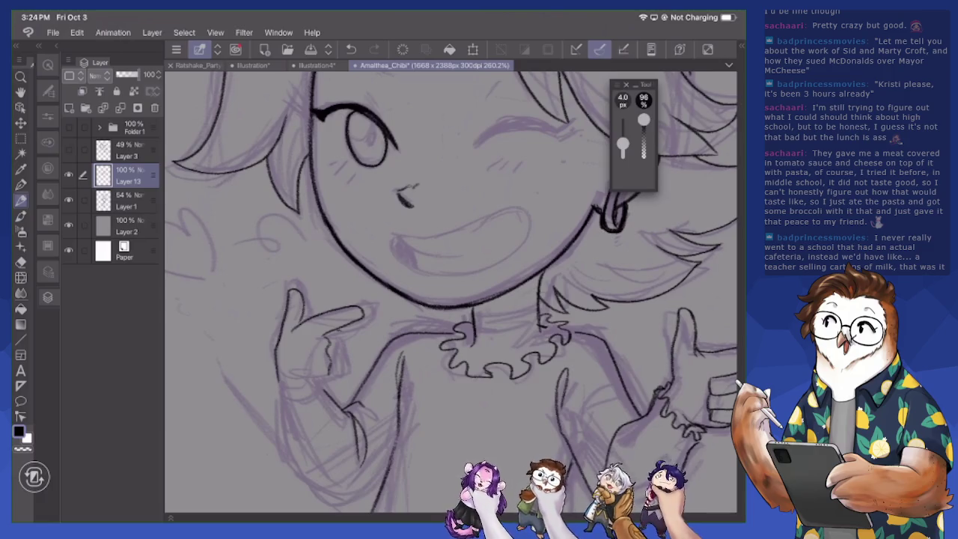
drag(345, 331, 347, 365)
mouse_move(343, 363)
mouse_down()
mouse_move(344, 373)
mouse_move(327, 376)
mouse_move(340, 377)
mouse_up()
mouse_move(330, 378)
mouse_down()
mouse_move(347, 373)
mouse_move(348, 344)
mouse_up()
Undo the finger strokes on the raised hand and redraw them, erasing to correct
key(ctrl+z)
key(ctrl+z)
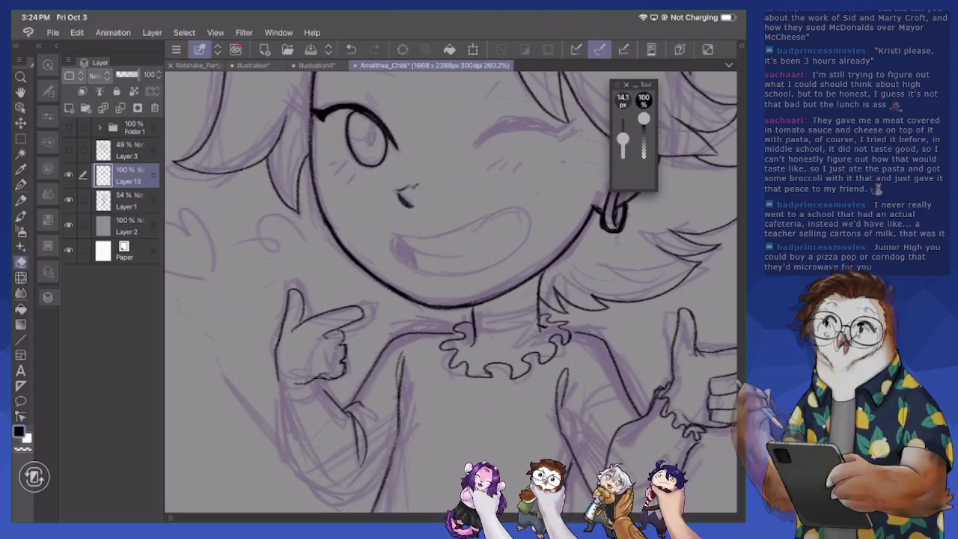
key(ctrl+z)
key(ctrl+z)
key(e)
drag(344, 331, 344, 368)
key(e)
mouse_move(343, 336)
mouse_down()
mouse_move(348, 368)
mouse_move(329, 373)
mouse_move(364, 305)
mouse_move(293, 332)
mouse_move(352, 292)
mouse_move(349, 319)
mouse_move(326, 337)
mouse_up()
key(p)
key(e)
key(p)
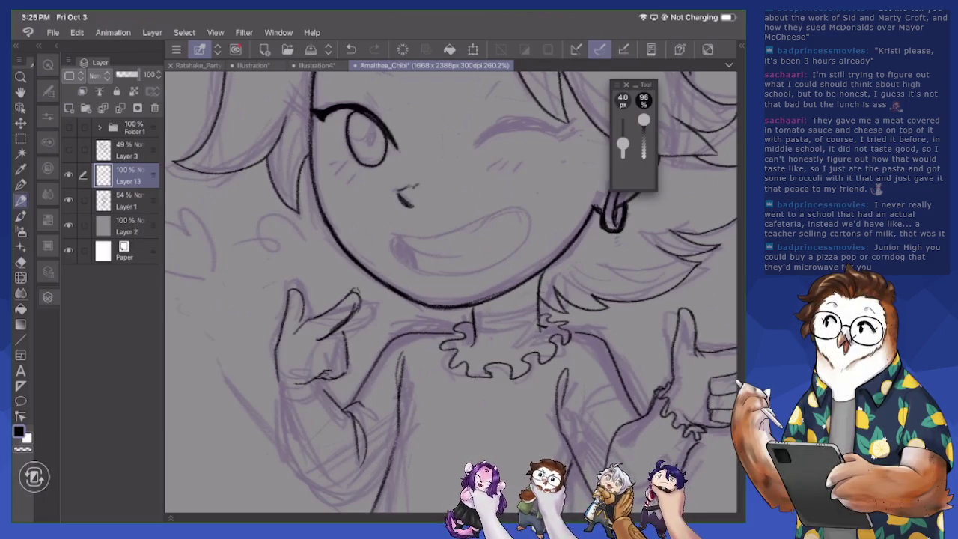
Erase the raised hand's left outline and trim stray line bits around the hand
key(e)
mouse_move(304, 293)
mouse_down()
mouse_move(301, 326)
mouse_move(283, 324)
mouse_move(283, 299)
mouse_move(298, 296)
mouse_move(303, 316)
mouse_move(348, 343)
mouse_move(324, 332)
mouse_move(343, 332)
mouse_move(346, 373)
mouse_move(332, 376)
mouse_up()
key(p)
key(e)
key(p)
key(e)
mouse_move(343, 332)
mouse_down()
mouse_move(349, 346)
mouse_move(331, 358)
mouse_move(346, 358)
mouse_move(341, 350)
mouse_move(349, 359)
mouse_move(347, 344)
mouse_move(317, 344)
mouse_up()
key(p)
key(e)
key(p)
key(e)
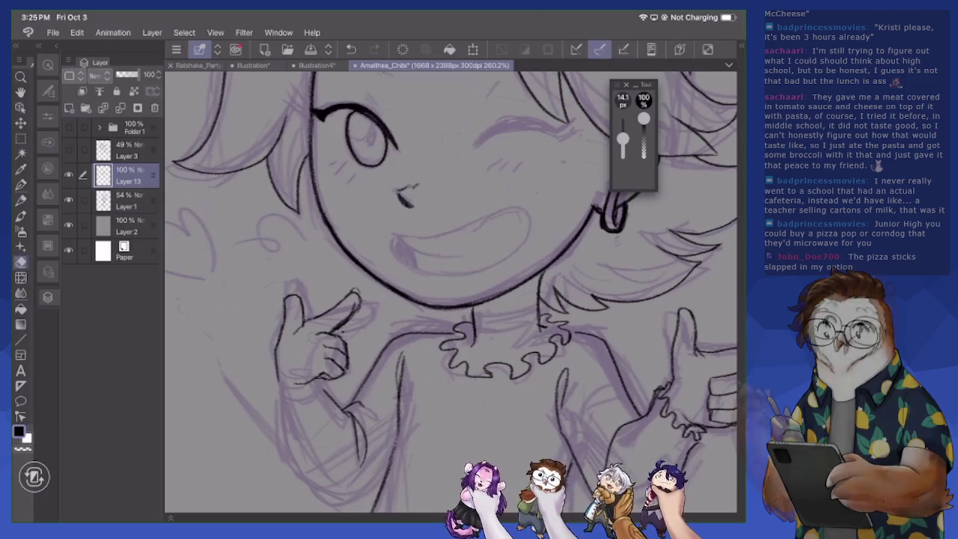
key(p)
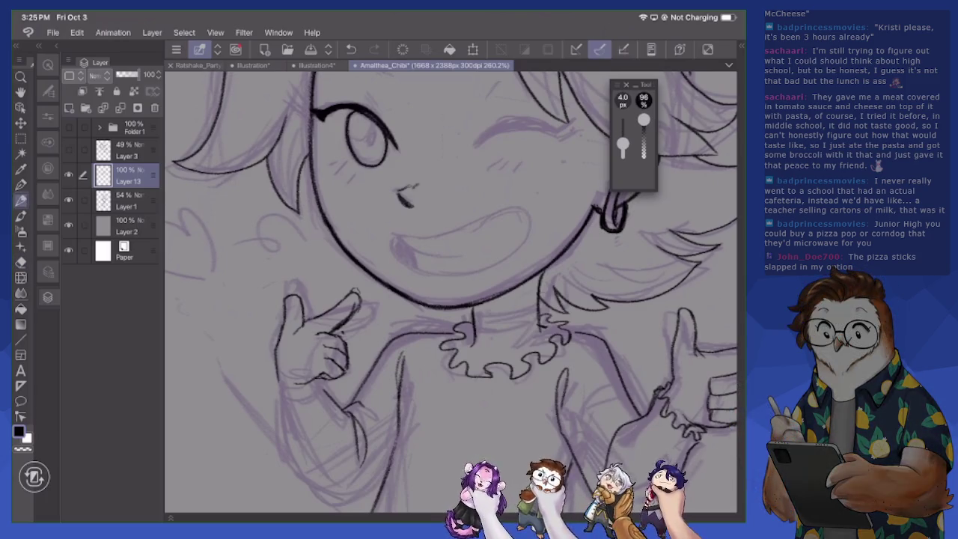
key(e)
mouse_move(354, 309)
mouse_down()
mouse_move(346, 333)
mouse_move(354, 315)
mouse_up()
key(p)
Ink the line along the left hand's thumb, erasing and redrawing it
mouse_move(285, 303)
mouse_down()
mouse_move(304, 318)
mouse_move(306, 309)
mouse_move(305, 332)
mouse_up()
key(e)
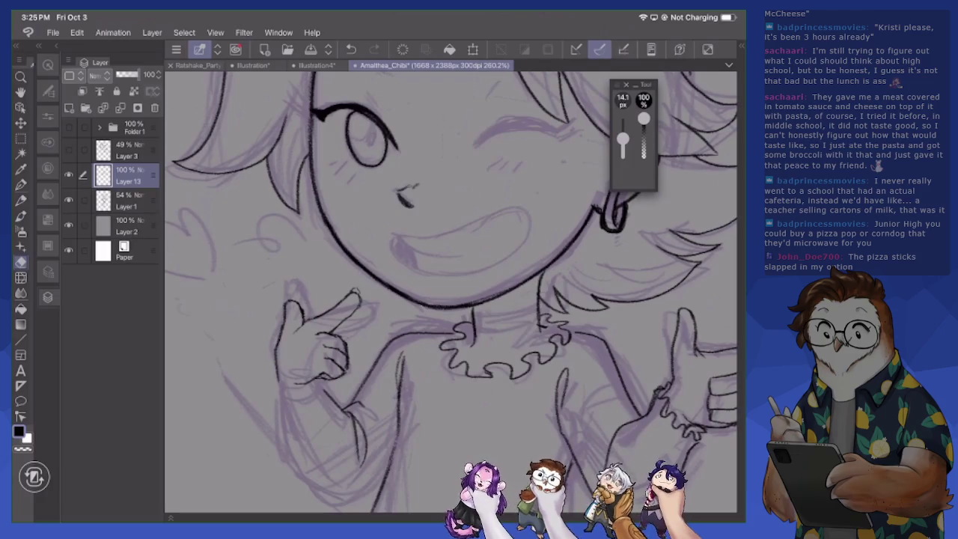
key(p)
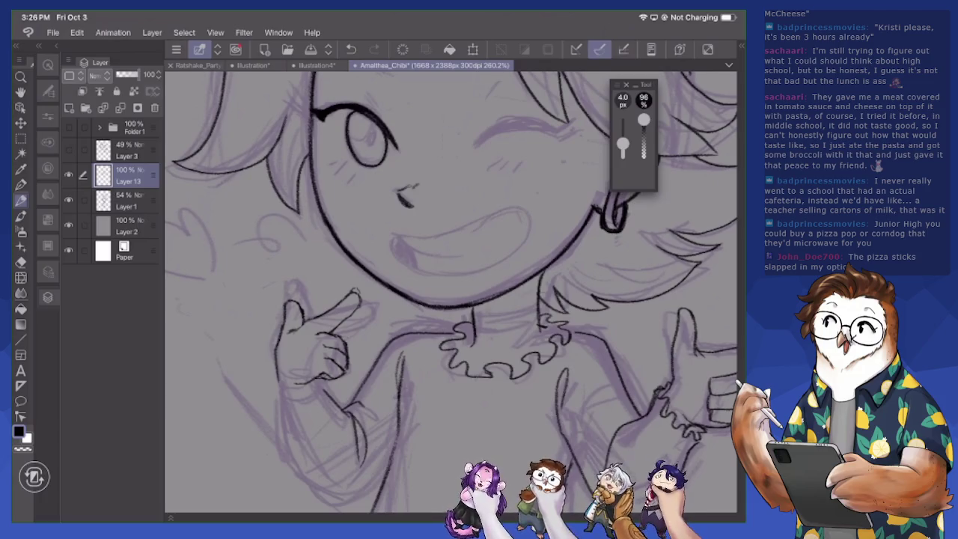
scroll(449, 292, up, 1)
scroll(449, 292, up, 1)
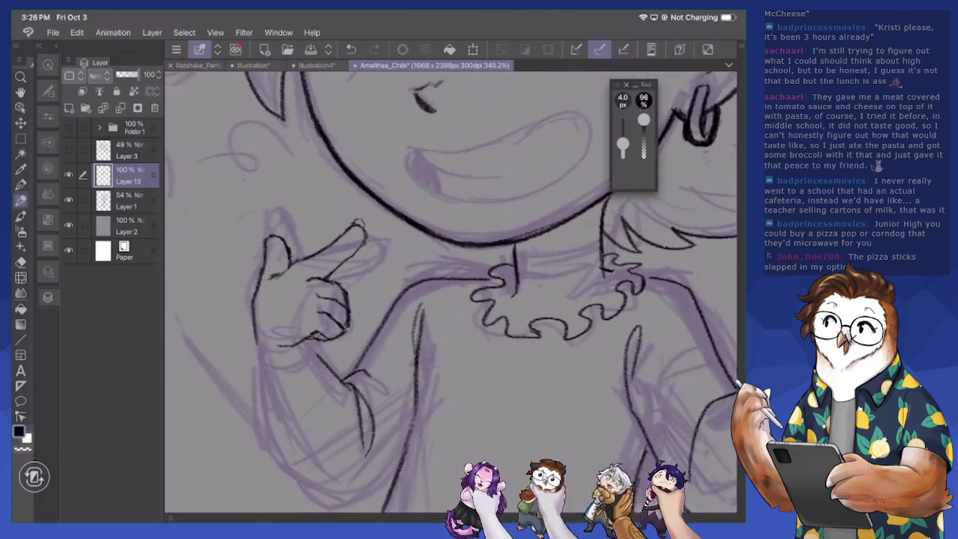
scroll(450, 292, up, 1)
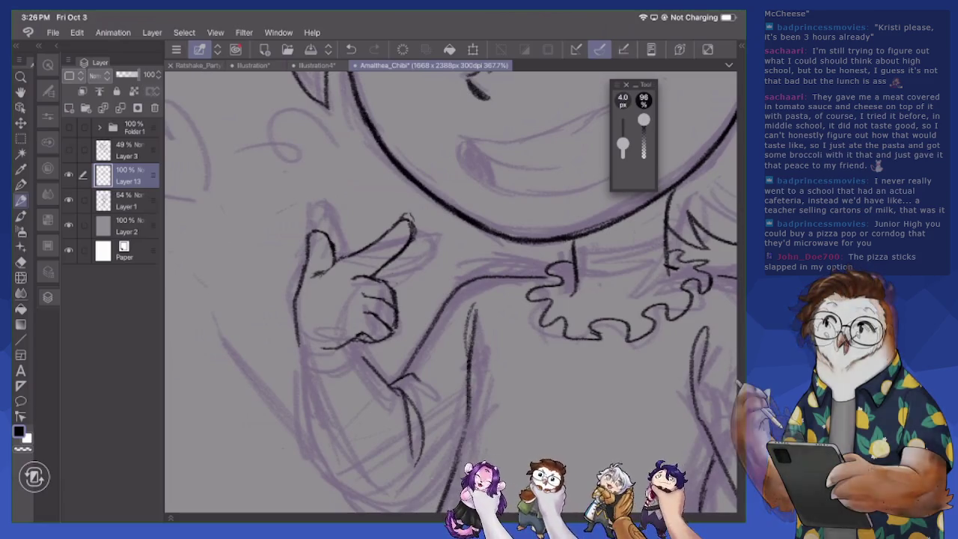
key(e)
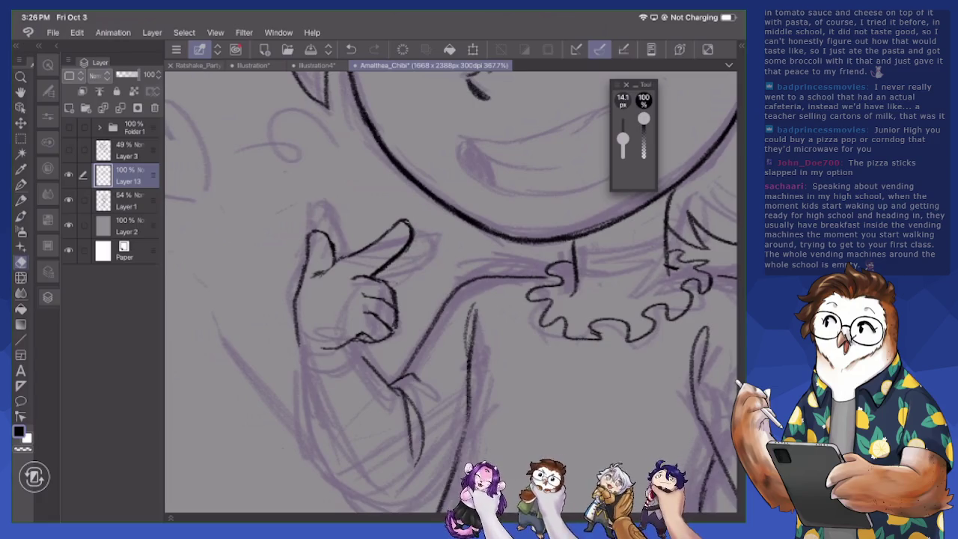
key(p)
drag(326, 271, 403, 223)
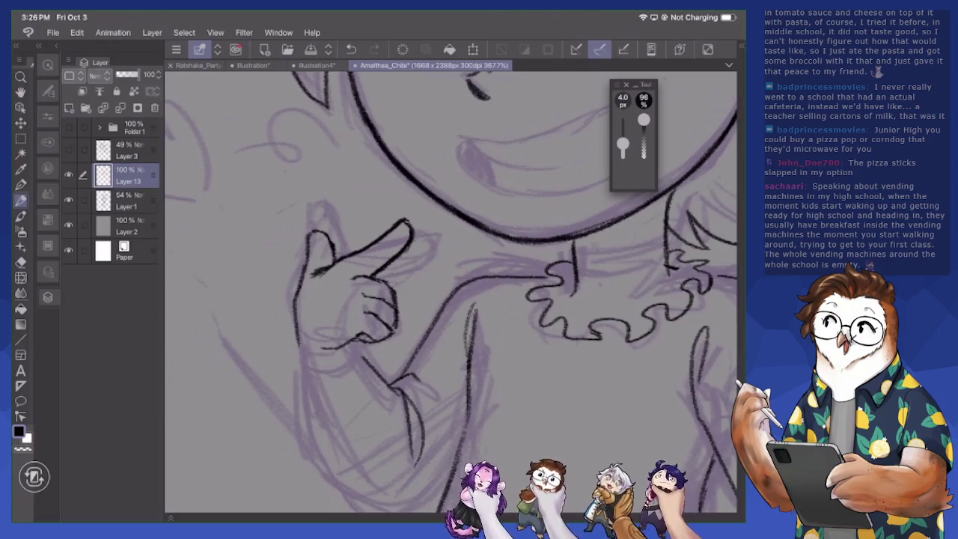
scroll(449, 292, down, 5)
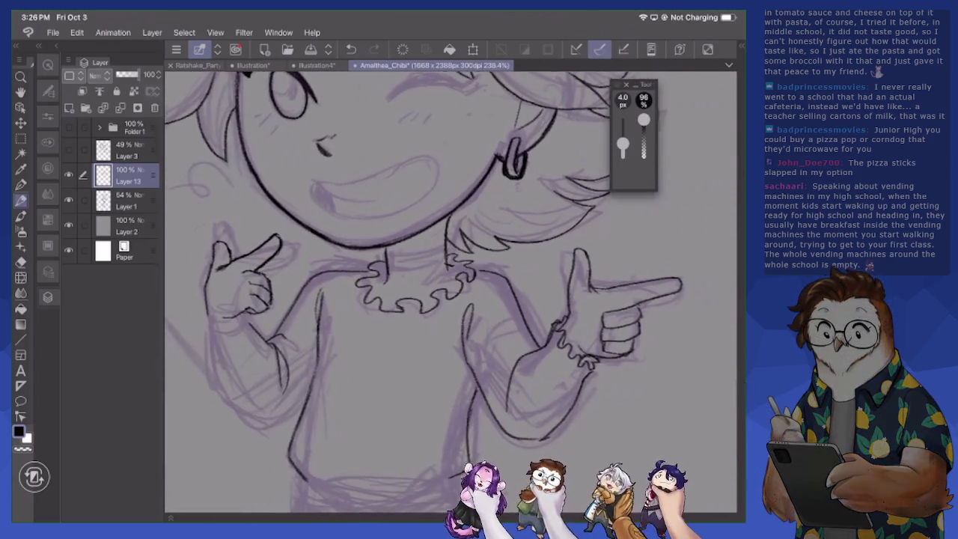
scroll(449, 292, up, 2)
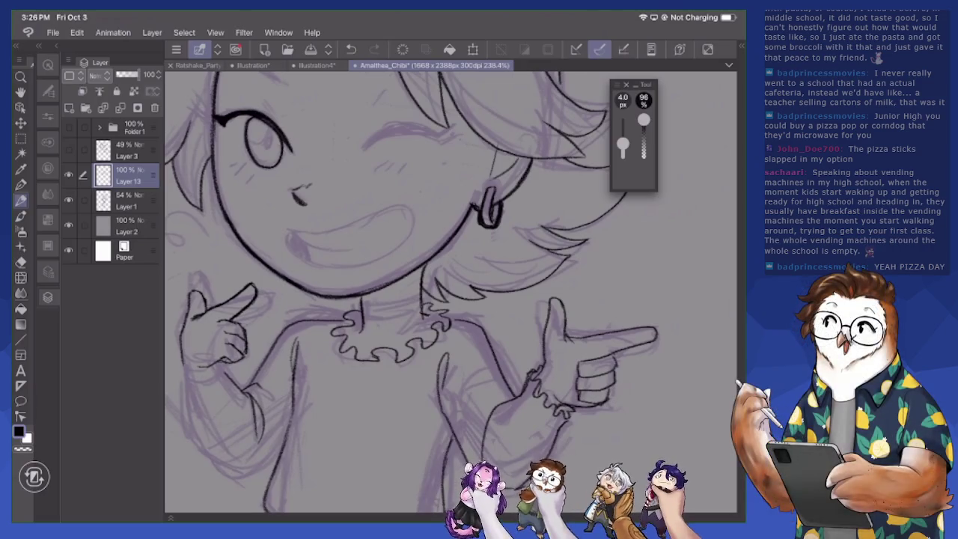
Lasso the right pointing hand, shrink it, rotate it slightly counterclockwise, nudge it down-right, then deselect
key(m)
mouse_move(543, 355)
mouse_down()
mouse_move(569, 404)
mouse_move(554, 287)
mouse_up()
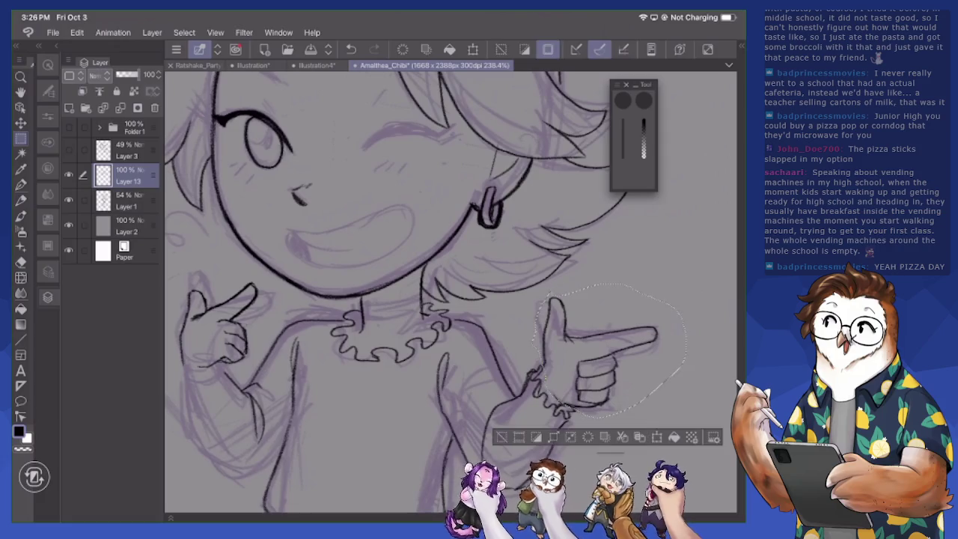
key(ctrl+t)
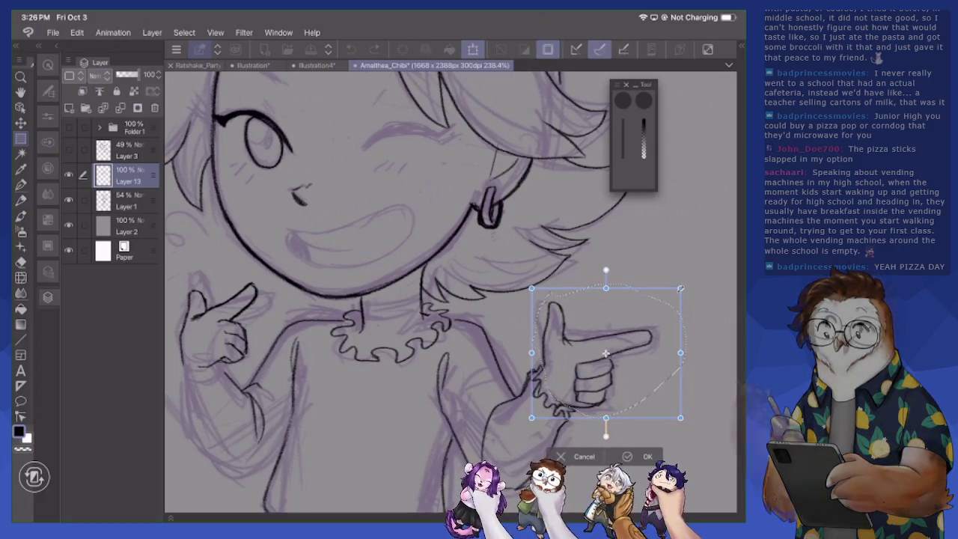
drag(680, 290, 679, 292)
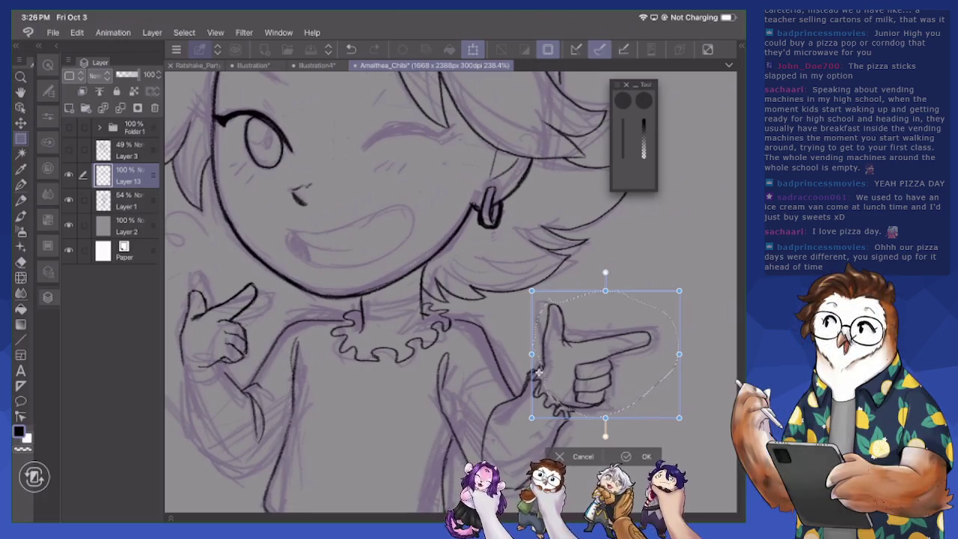
drag(680, 419, 668, 409)
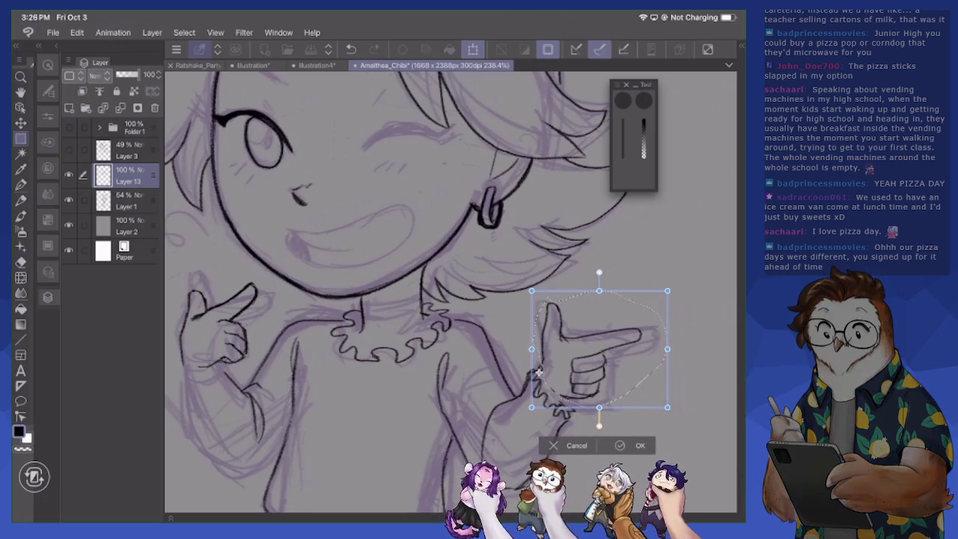
drag(668, 414, 671, 388)
drag(538, 372, 542, 376)
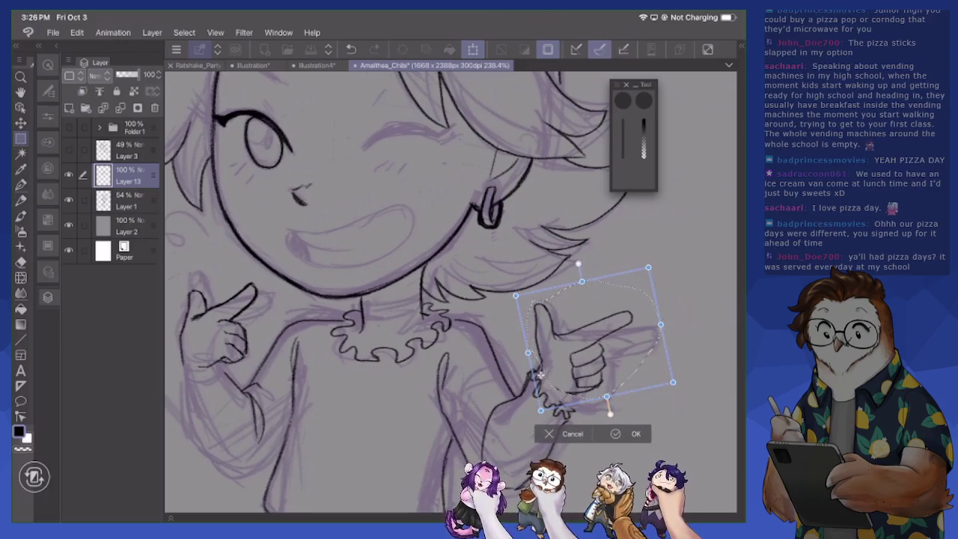
click(635, 436)
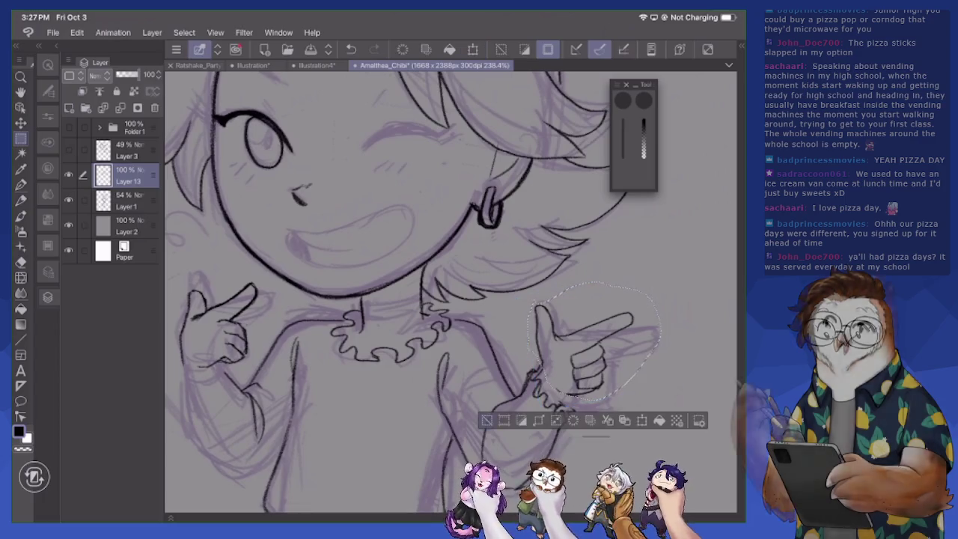
key(ctrl+d)
key(e)
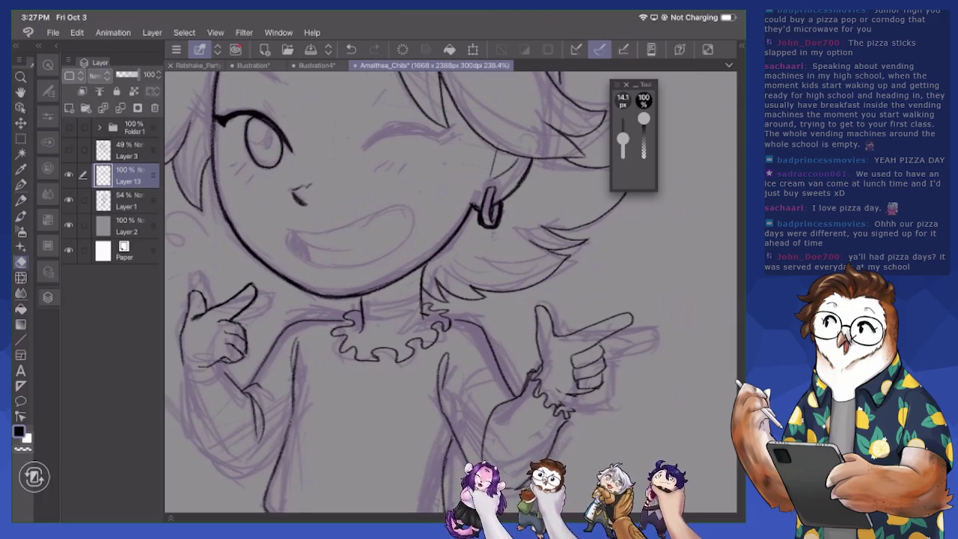
Erase the right pointing hand's fingers and redraw its lower edge, outer edge and finger lines
mouse_move(576, 353)
mouse_down()
mouse_move(587, 393)
mouse_move(604, 358)
mouse_move(599, 385)
mouse_move(569, 398)
mouse_up()
key(m)
click(562, 396)
key(p)
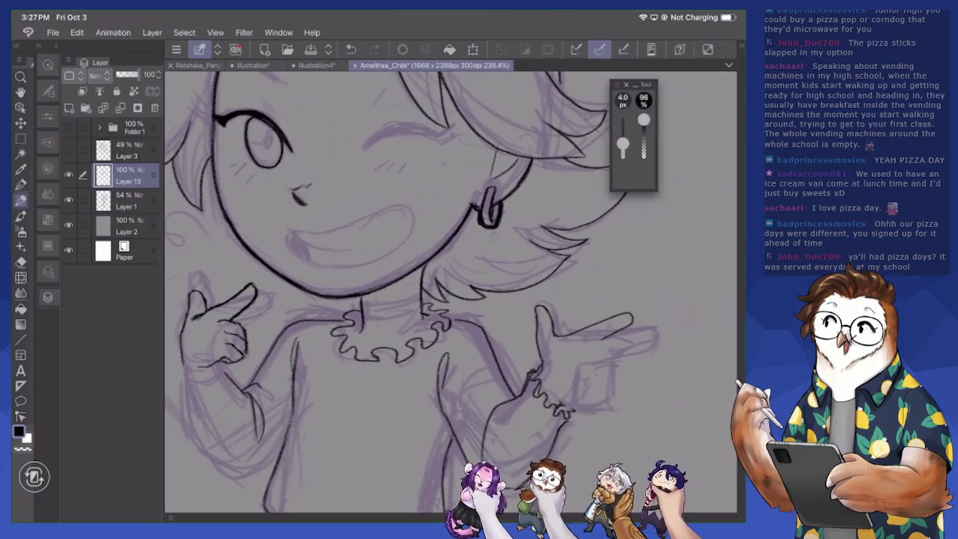
mouse_move(557, 402)
mouse_down()
mouse_move(611, 388)
mouse_move(611, 367)
mouse_up()
drag(606, 334, 575, 358)
mouse_move(605, 387)
mouse_down()
mouse_move(584, 393)
mouse_move(605, 363)
mouse_move(595, 362)
mouse_move(581, 386)
mouse_move(587, 377)
mouse_move(559, 372)
mouse_move(581, 381)
mouse_up()
Clean up the right hand's knuckle and thumb lines and add a short finishing line
key(e)
mouse_move(572, 340)
mouse_down()
mouse_move(565, 352)
mouse_move(572, 343)
mouse_move(603, 387)
mouse_move(567, 399)
mouse_up()
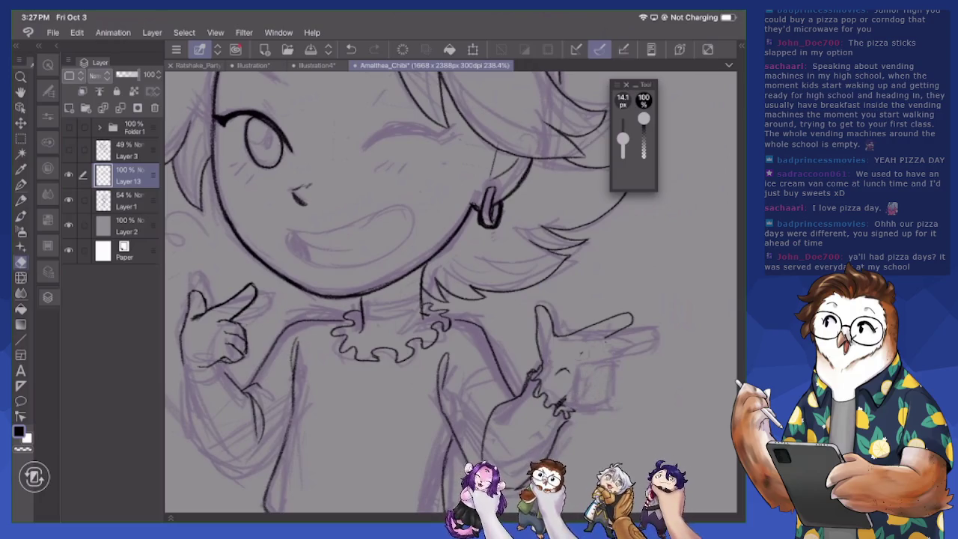
mouse_move(556, 310)
mouse_down()
mouse_move(550, 336)
mouse_move(536, 331)
mouse_move(543, 369)
mouse_move(544, 306)
mouse_move(554, 302)
mouse_move(564, 338)
mouse_up()
key(p)
drag(564, 398, 605, 382)
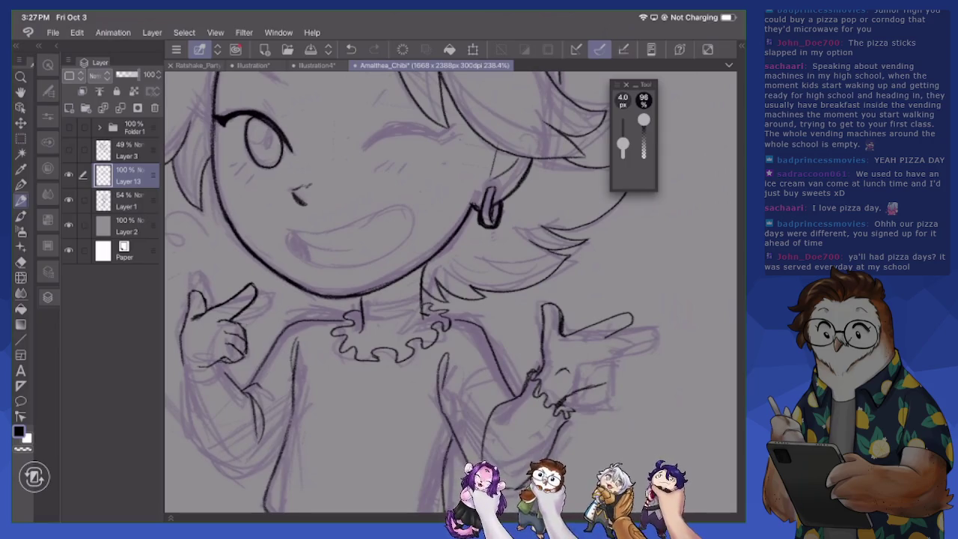
Rotate the canvas, erase part of the jawline and redraw that section cleanly
mouse_move(289, 261)
mouse_down()
mouse_move(314, 320)
mouse_move(334, 337)
mouse_up()
key(e)
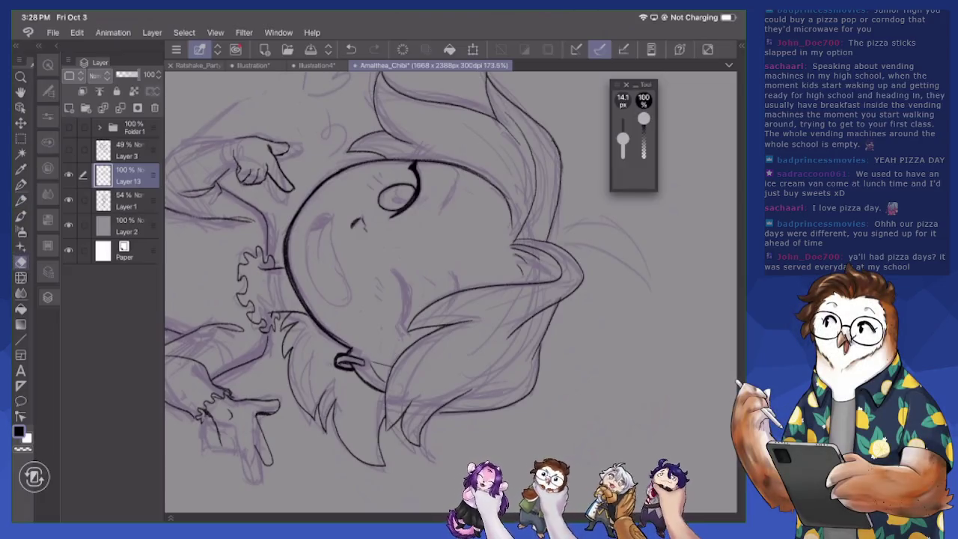
mouse_move(294, 288)
mouse_down()
mouse_move(318, 325)
mouse_move(356, 352)
mouse_up()
key(p)
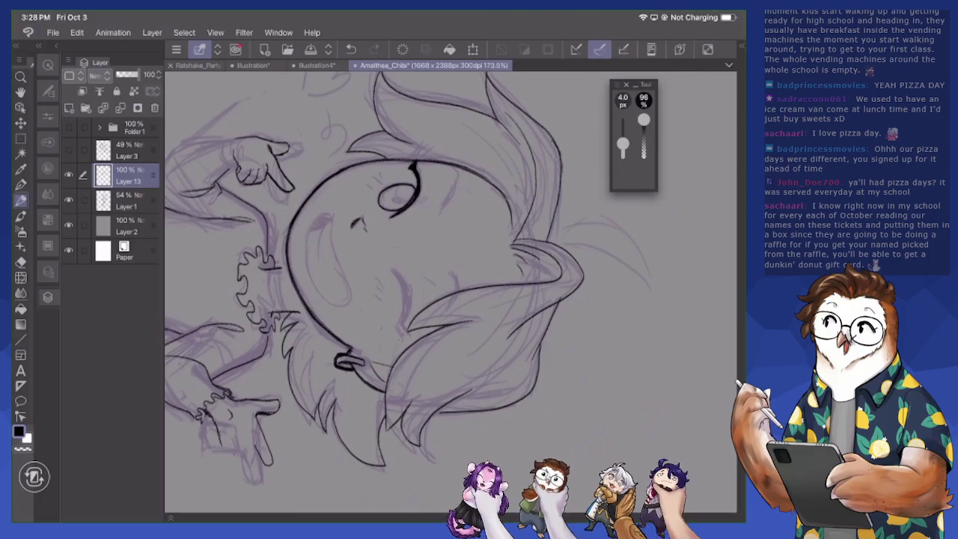
drag(272, 315, 307, 311)
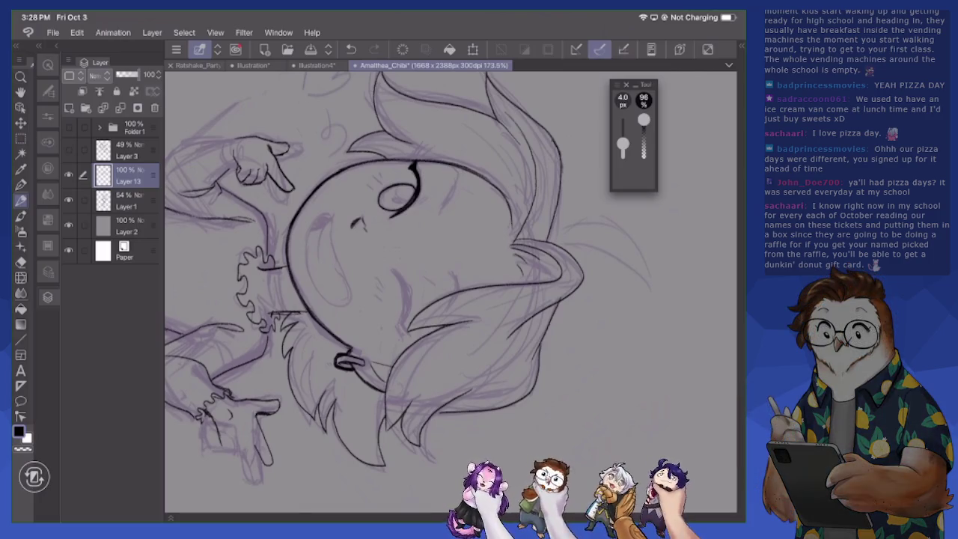
Ink the left hand's fingers and small details, then the left forearm and cuff
scroll(451, 292, down, 5)
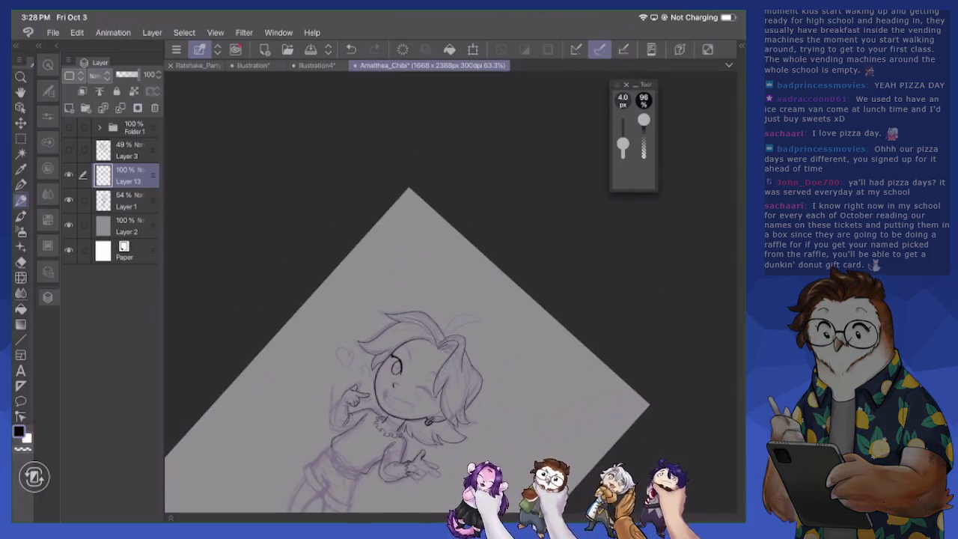
scroll(397, 292, up, 3)
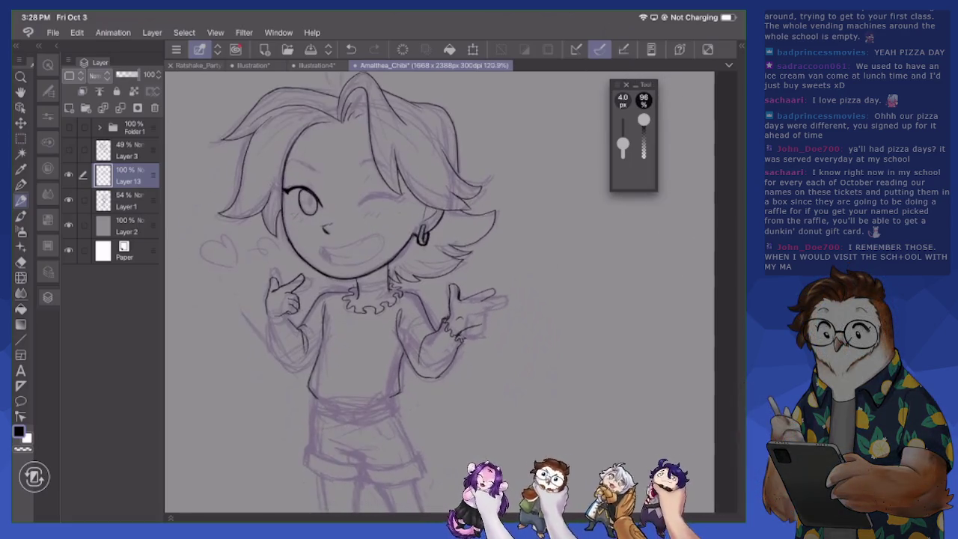
scroll(449, 292, up, 5)
scroll(449, 292, up, 2)
scroll(449, 292, up, 1)
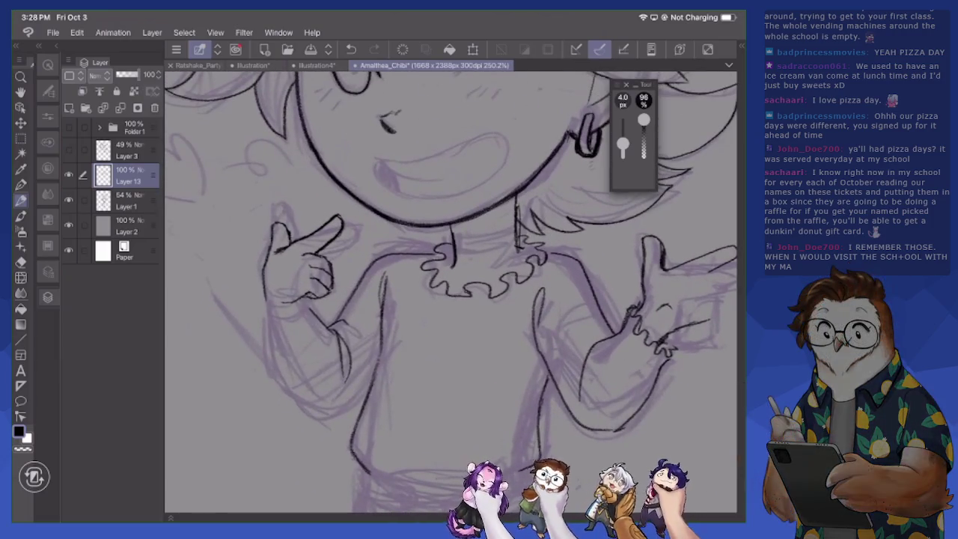
mouse_move(253, 313)
mouse_down()
mouse_move(274, 329)
mouse_move(309, 300)
mouse_up()
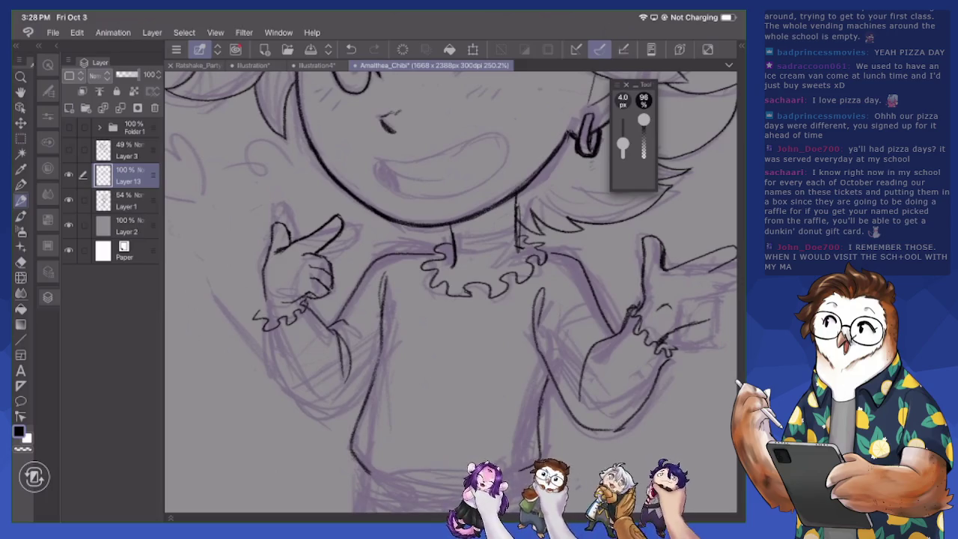
mouse_move(254, 321)
mouse_down()
mouse_move(307, 416)
mouse_move(346, 419)
mouse_move(361, 403)
mouse_up()
mouse_move(271, 303)
mouse_down()
mouse_move(273, 330)
mouse_move(268, 303)
mouse_move(297, 341)
mouse_move(268, 343)
mouse_move(262, 328)
mouse_move(287, 388)
mouse_up()
key(e)
key(p)
mouse_move(310, 313)
mouse_down()
mouse_move(308, 298)
mouse_move(337, 336)
mouse_up()
Redraw the right hand's finger, thumb and curled fingers, erasing stray strokes inside it
drag(599, 299, 449, 314)
mouse_move(561, 281)
mouse_down()
mouse_move(524, 296)
mouse_move(551, 300)
mouse_move(533, 304)
mouse_move(533, 316)
mouse_move(558, 331)
mouse_up()
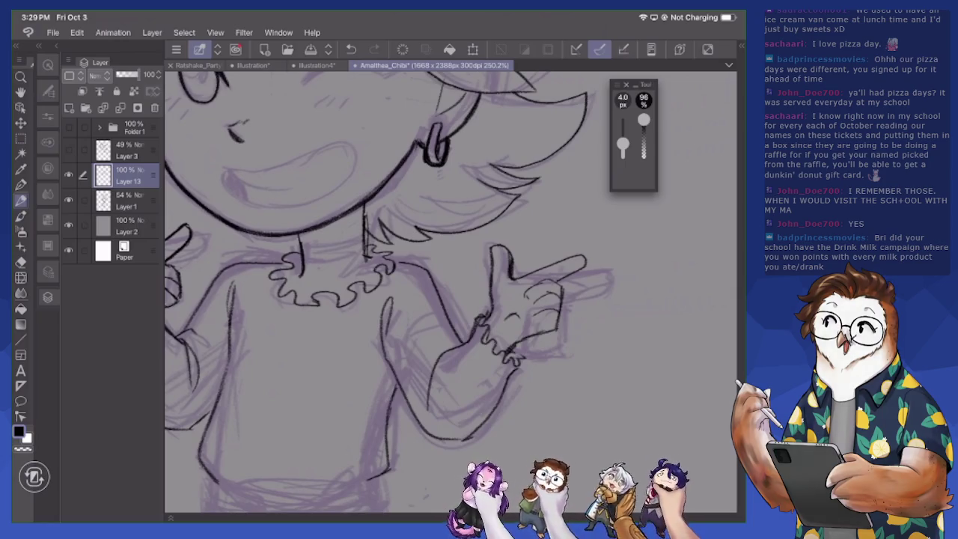
key(e)
mouse_move(525, 281)
mouse_down()
mouse_move(554, 298)
mouse_move(556, 329)
mouse_move(548, 307)
mouse_move(528, 328)
mouse_move(550, 309)
mouse_move(558, 322)
mouse_move(530, 324)
mouse_move(546, 326)
mouse_up()
key(p)
key(e)
key(p)
mouse_move(562, 288)
mouse_down()
mouse_move(540, 291)
mouse_move(529, 313)
mouse_move(535, 284)
mouse_up()
mouse_move(540, 282)
mouse_down()
mouse_move(530, 298)
mouse_move(562, 301)
mouse_move(549, 334)
mouse_move(542, 324)
mouse_up()
Marquee-select the left pointing hand, free-transform it to tweak its size and placement, then deselect
scroll(449, 292, down, 5)
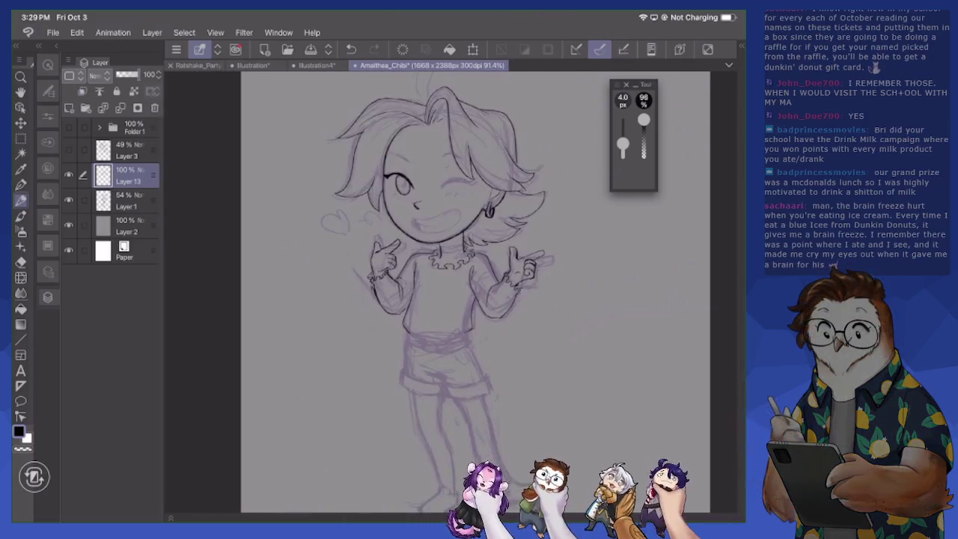
scroll(449, 292, up, 2)
scroll(450, 292, up, 2)
scroll(449, 292, up, 2)
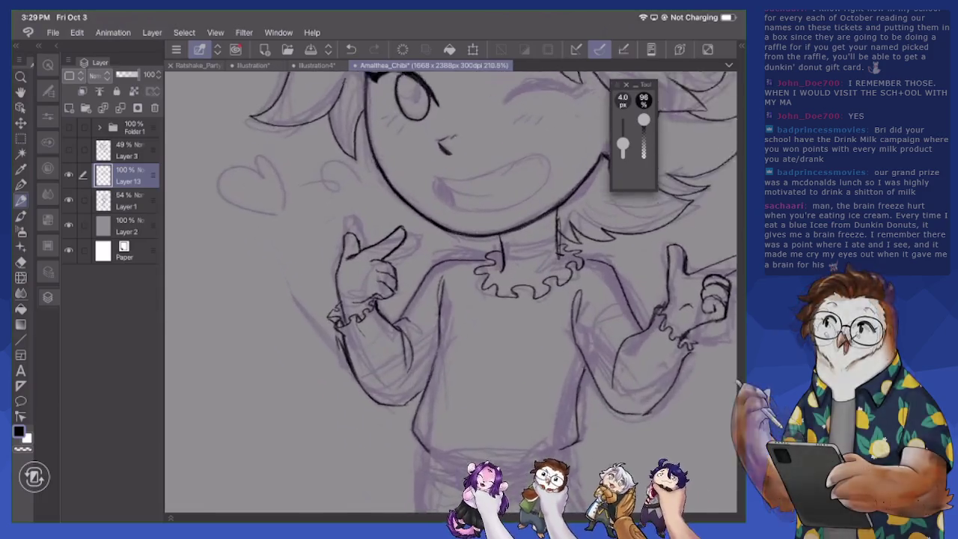
scroll(450, 292, up, 1)
key(m)
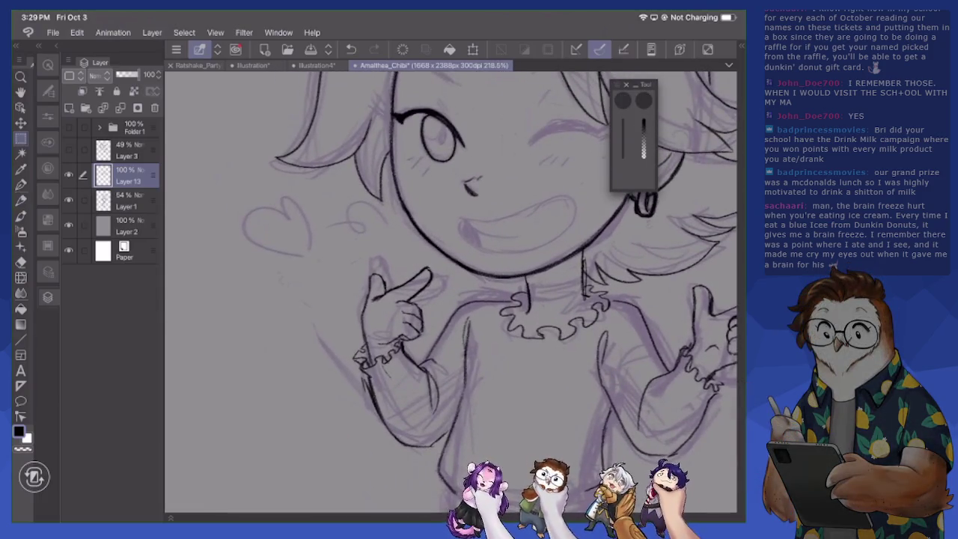
drag(404, 294, 432, 339)
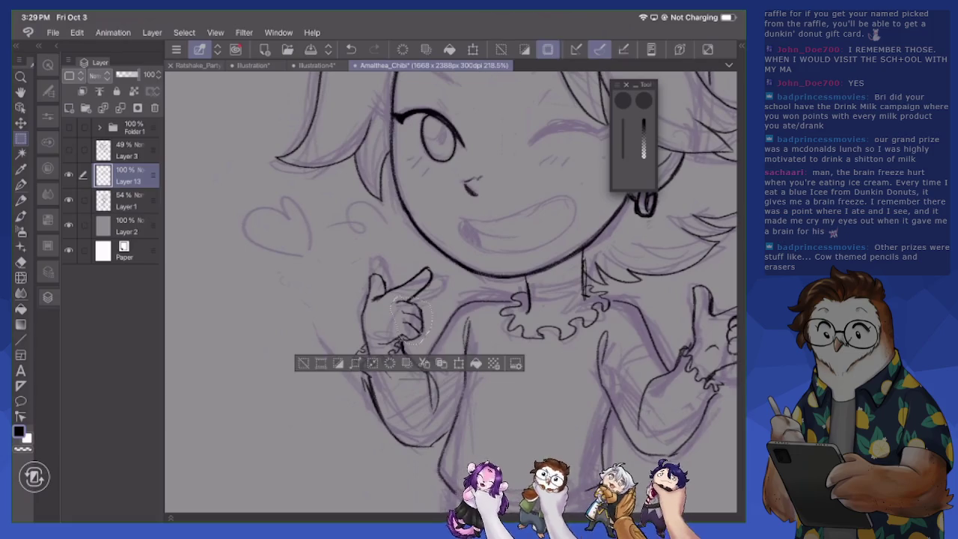
click(48, 65)
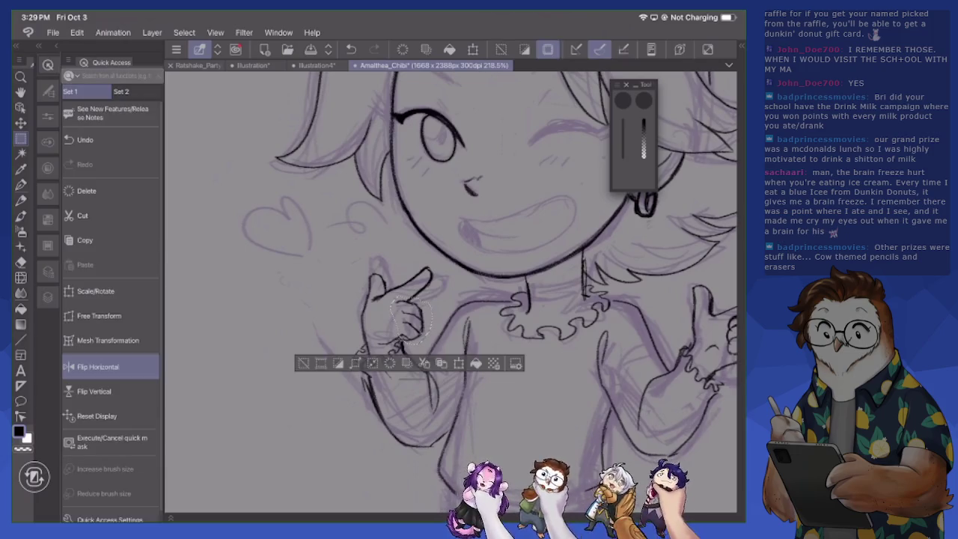
click(98, 315)
drag(430, 291, 435, 314)
click(442, 364)
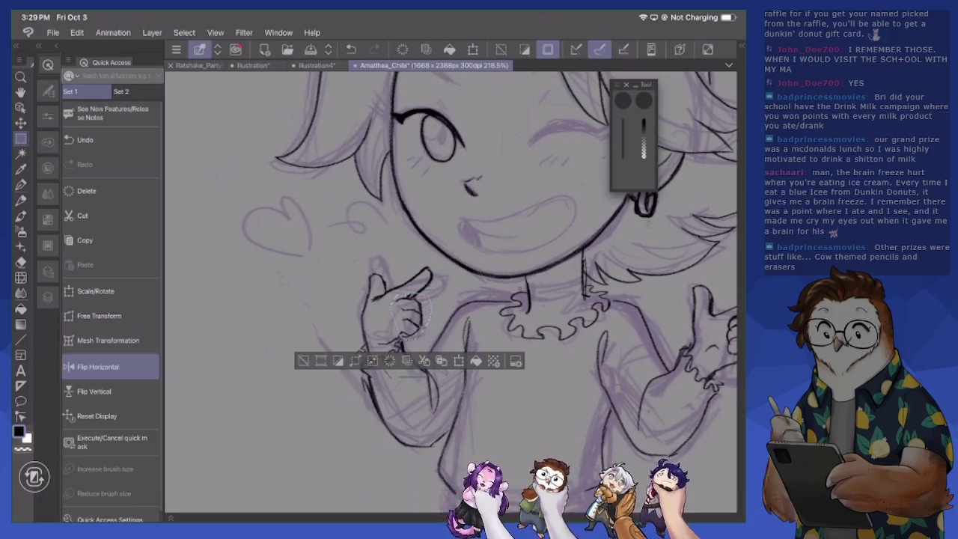
key(ctrl+d)
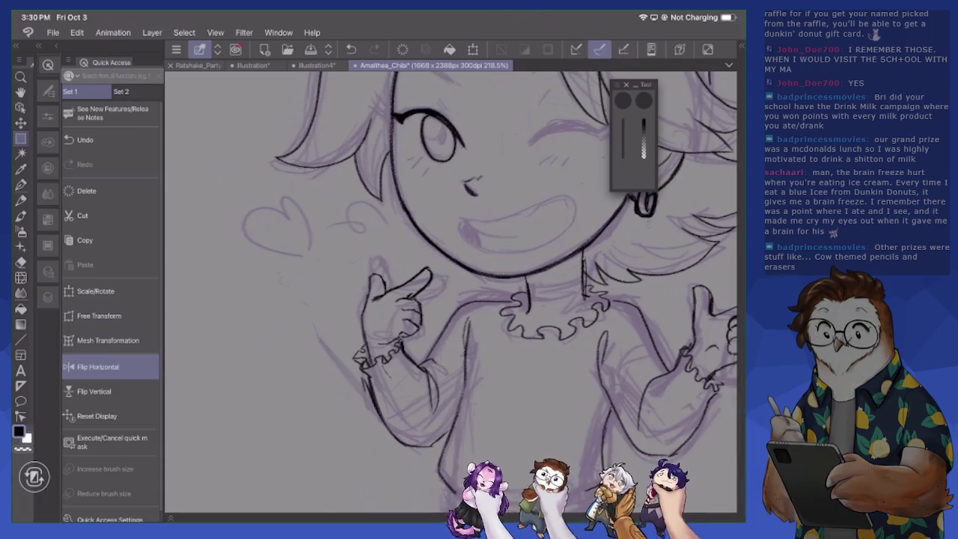
Undo a stray mark, then ink the left end of the collar ruffle
drag(372, 370, 382, 382)
key(e)
key(ctrl+d)
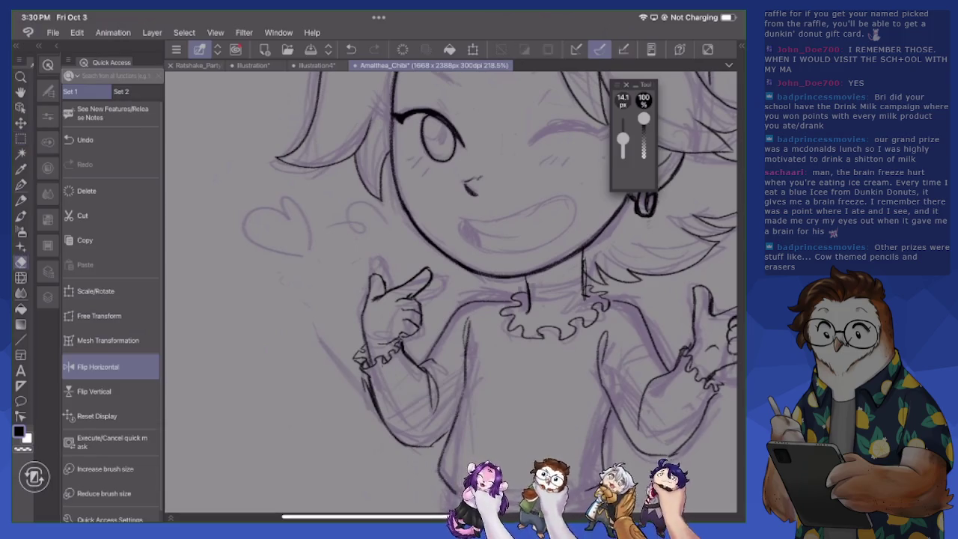
key(p)
key(ctrl+z)
key(ctrl+d)
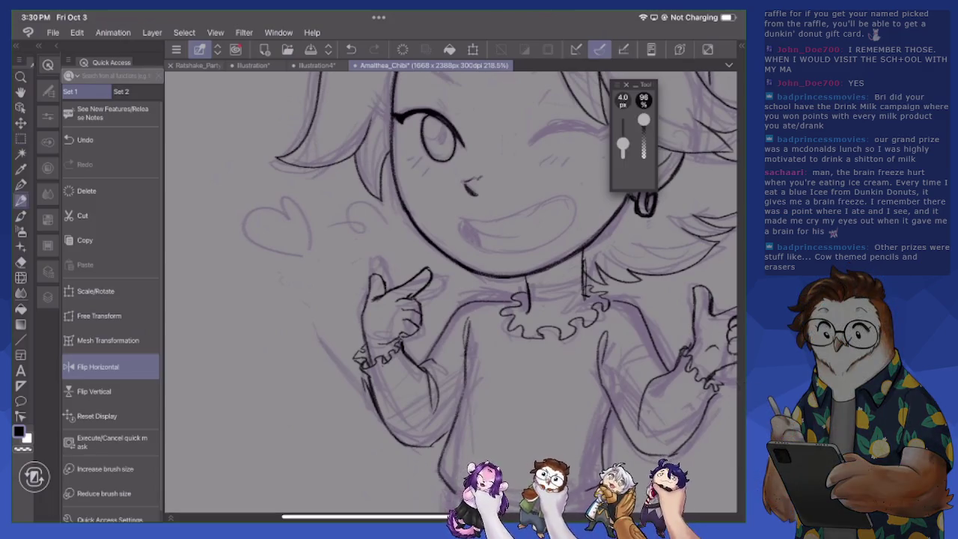
drag(508, 294, 516, 301)
key(e)
key(p)
drag(501, 318, 520, 318)
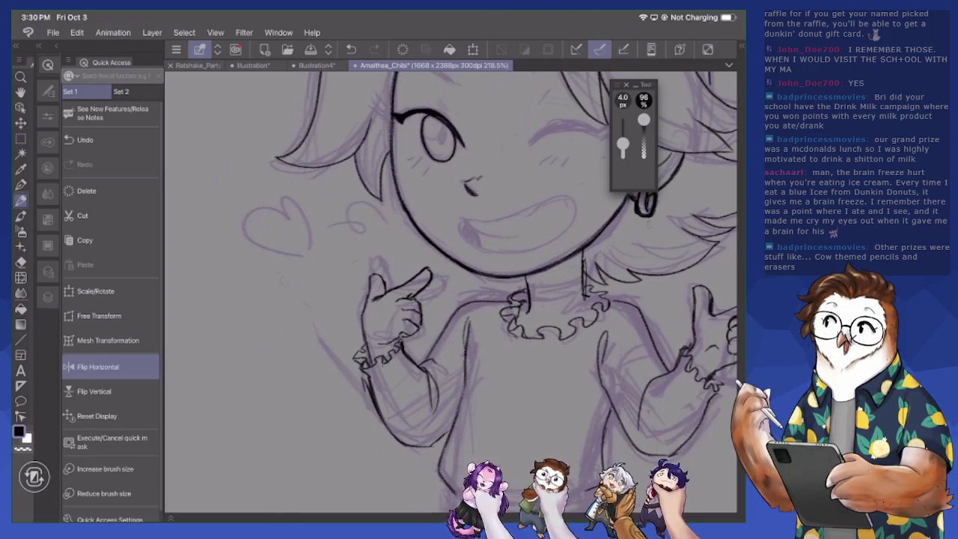
Erase stray line bits on the left pointing hand and ink its details
key(e)
mouse_move(400, 298)
mouse_down()
mouse_move(415, 298)
mouse_move(408, 321)
mouse_move(412, 298)
mouse_move(424, 310)
mouse_move(400, 340)
mouse_up()
key(p)
mouse_move(364, 307)
mouse_down()
mouse_move(367, 316)
mouse_move(373, 274)
mouse_move(387, 284)
mouse_up()
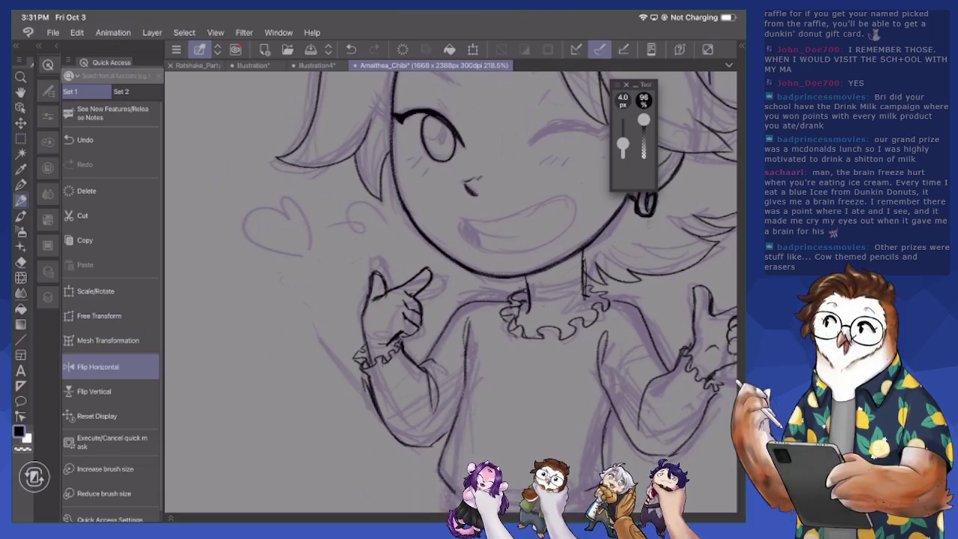
scroll(449, 292, right, 5)
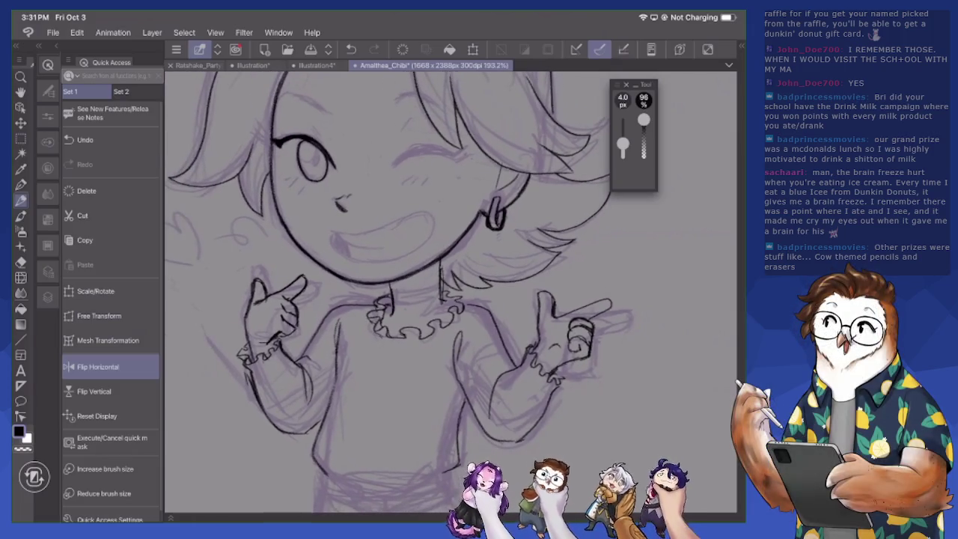
Ink the right hand's pointing finger, knuckles and the cuff below it
mouse_move(557, 319)
mouse_down()
mouse_move(614, 298)
mouse_move(614, 307)
mouse_move(598, 301)
mouse_up()
drag(563, 316, 580, 308)
drag(546, 346, 568, 343)
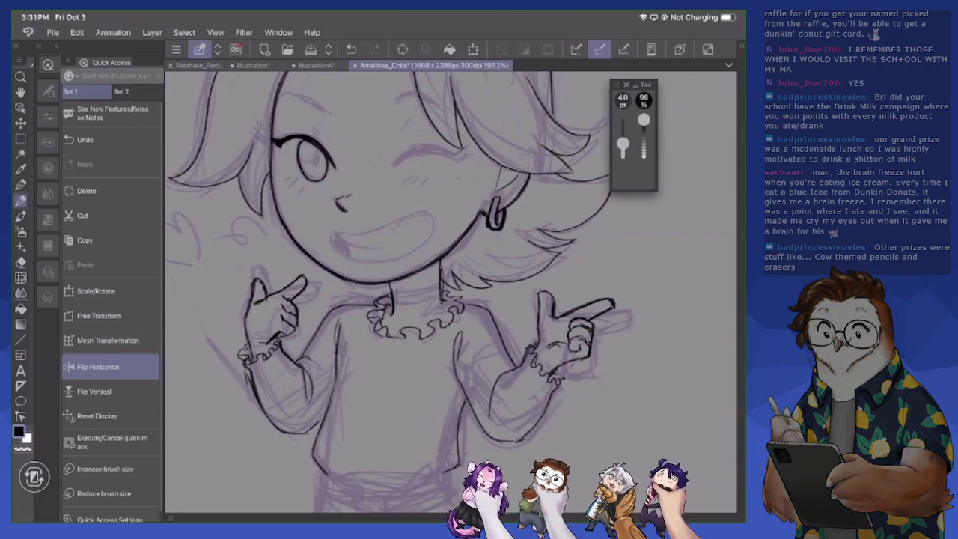
mouse_move(542, 378)
mouse_down()
mouse_move(565, 377)
mouse_move(565, 387)
mouse_up()
Ink the bottom, right side and left side of the collar ruffle
drag(392, 343, 440, 335)
drag(447, 312, 450, 321)
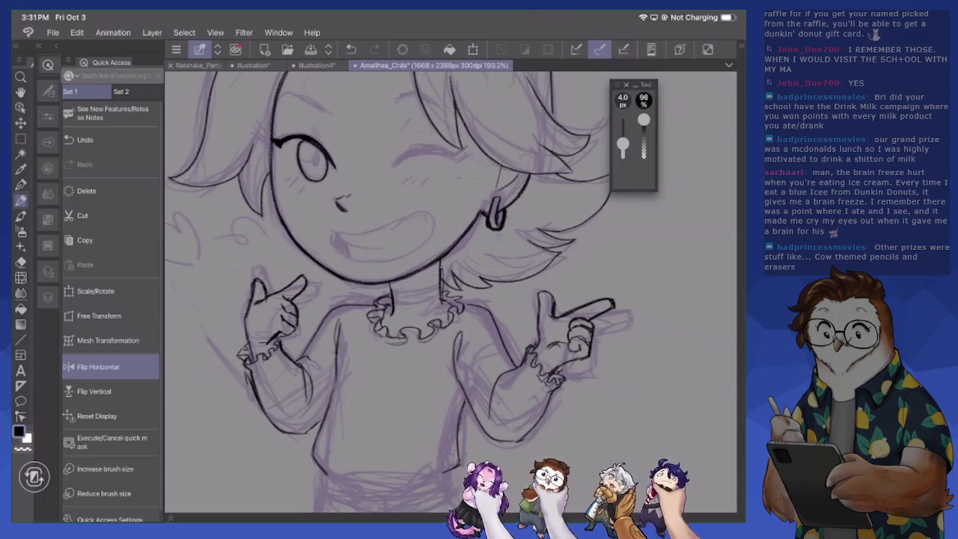
mouse_move(466, 300)
mouse_down()
mouse_move(464, 314)
mouse_move(458, 299)
mouse_up()
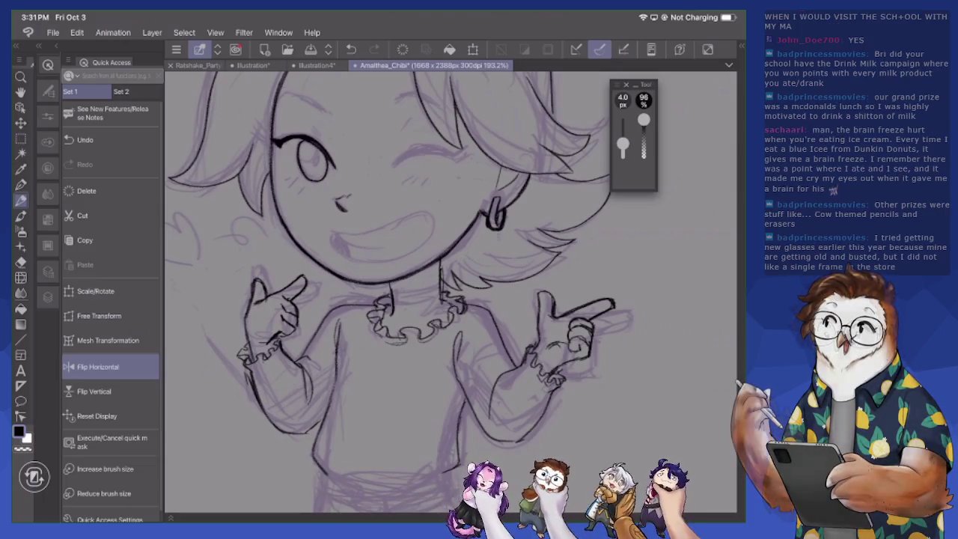
mouse_move(374, 295)
mouse_down()
mouse_move(391, 300)
mouse_move(381, 332)
mouse_move(406, 334)
mouse_move(392, 335)
mouse_up()
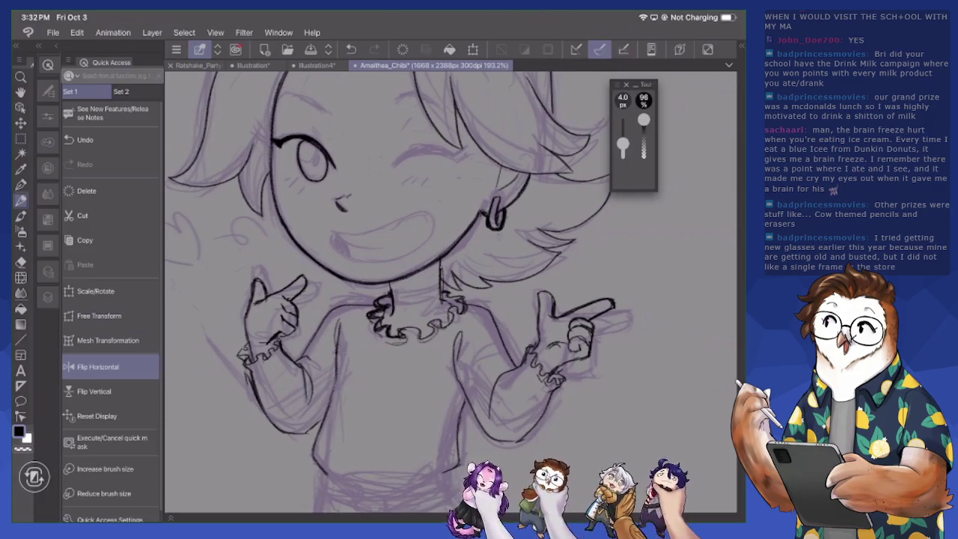
scroll(450, 292, up, 5)
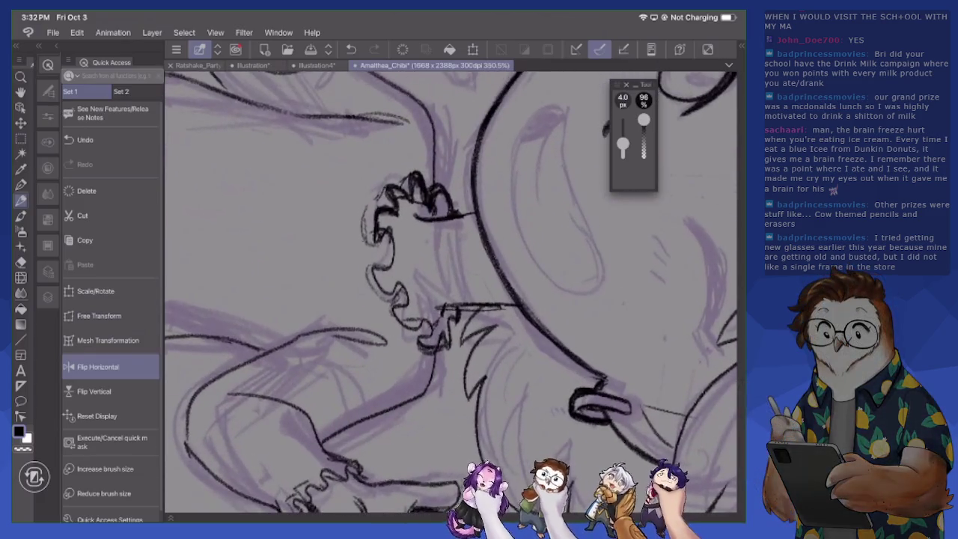
Ink the wavy ruffle with its lower curl and darken its left and lower-left edges
mouse_move(380, 265)
mouse_down()
mouse_move(373, 294)
mouse_move(396, 298)
mouse_move(401, 286)
mouse_move(403, 326)
mouse_move(422, 334)
mouse_move(432, 325)
mouse_move(435, 339)
mouse_move(421, 352)
mouse_move(453, 351)
mouse_move(452, 337)
mouse_up()
drag(448, 329, 458, 322)
drag(454, 327, 461, 319)
drag(373, 276, 388, 273)
mouse_move(393, 229)
mouse_down()
mouse_move(385, 278)
mouse_move(396, 286)
mouse_up()
mouse_move(387, 286)
mouse_down()
mouse_move(406, 283)
mouse_move(377, 295)
mouse_move(431, 358)
mouse_up()
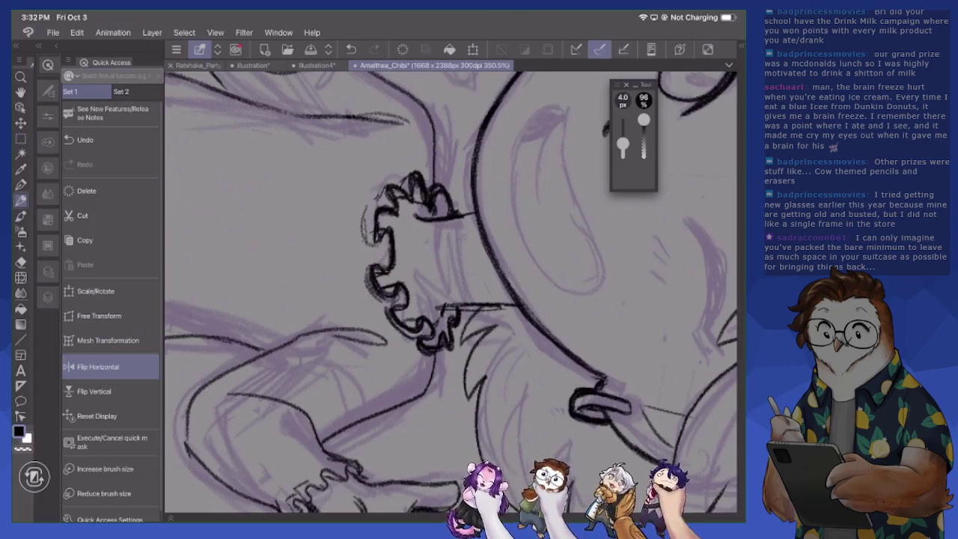
Fix a stray ruffle line and thicken the upper, left and lower ruffle outlines
key(e)
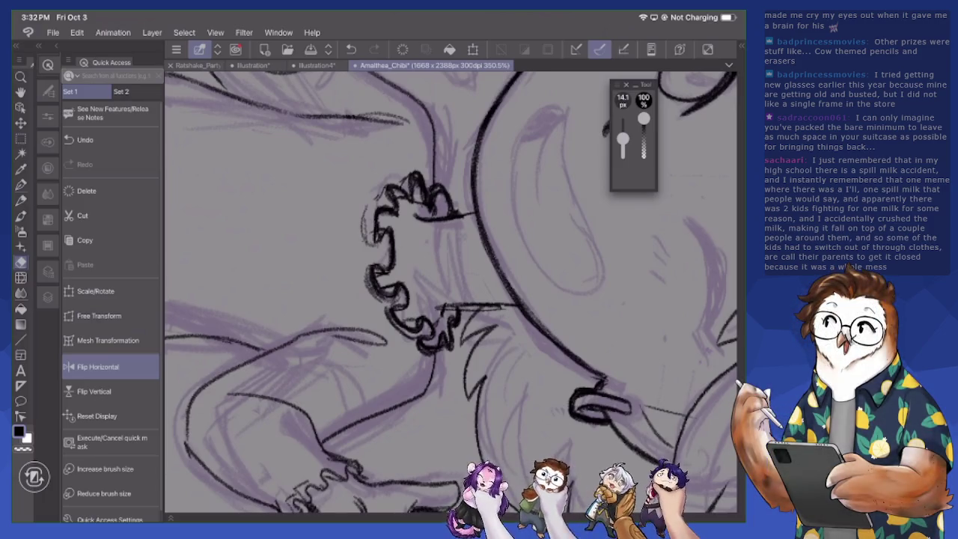
drag(365, 203, 369, 247)
key(p)
mouse_move(367, 211)
mouse_down()
mouse_move(374, 263)
mouse_move(365, 236)
mouse_move(368, 248)
mouse_up()
mouse_move(373, 204)
mouse_down()
mouse_move(365, 215)
mouse_move(400, 181)
mouse_up()
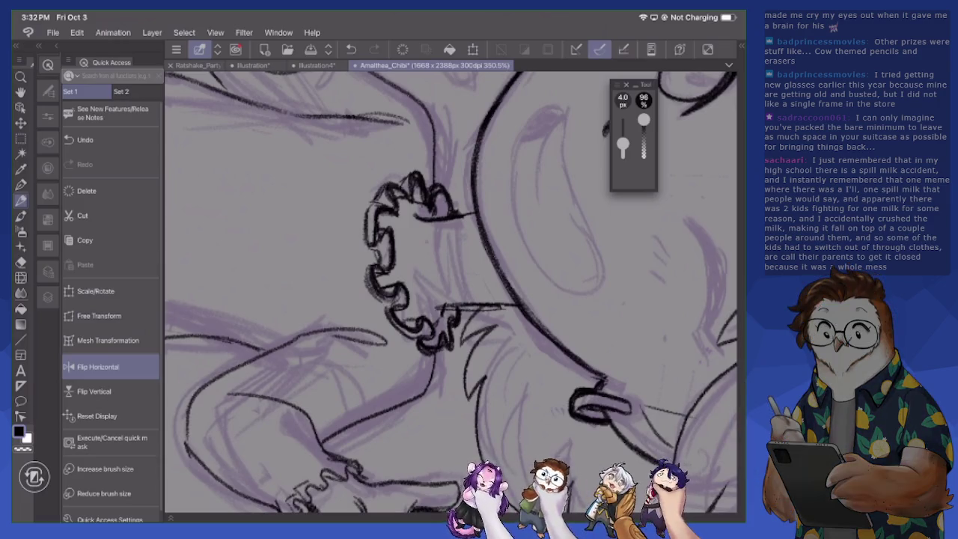
drag(379, 223, 390, 217)
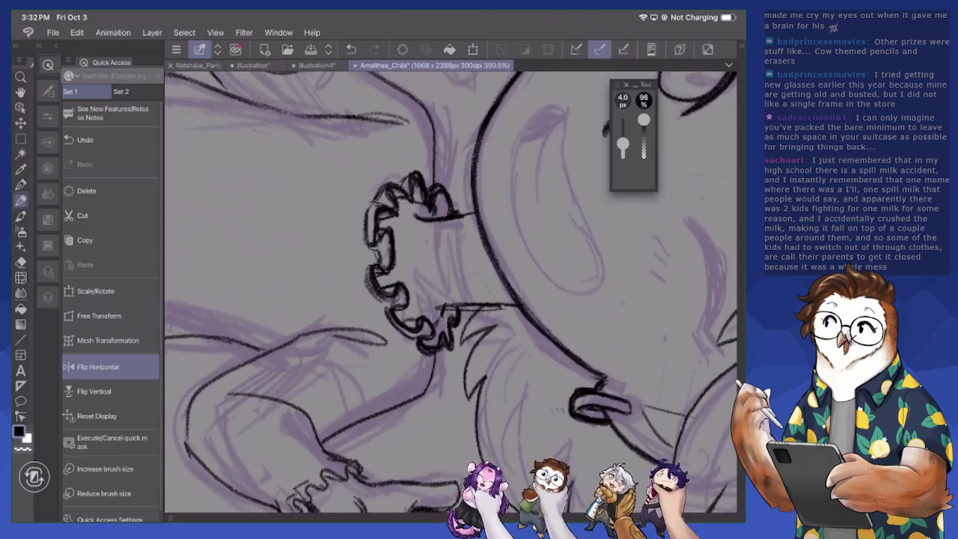
drag(399, 184, 413, 176)
mouse_move(384, 298)
mouse_down()
mouse_move(400, 302)
mouse_move(388, 323)
mouse_move(420, 351)
mouse_move(450, 352)
mouse_up()
mouse_move(454, 347)
mouse_down()
mouse_move(461, 328)
mouse_move(442, 320)
mouse_up()
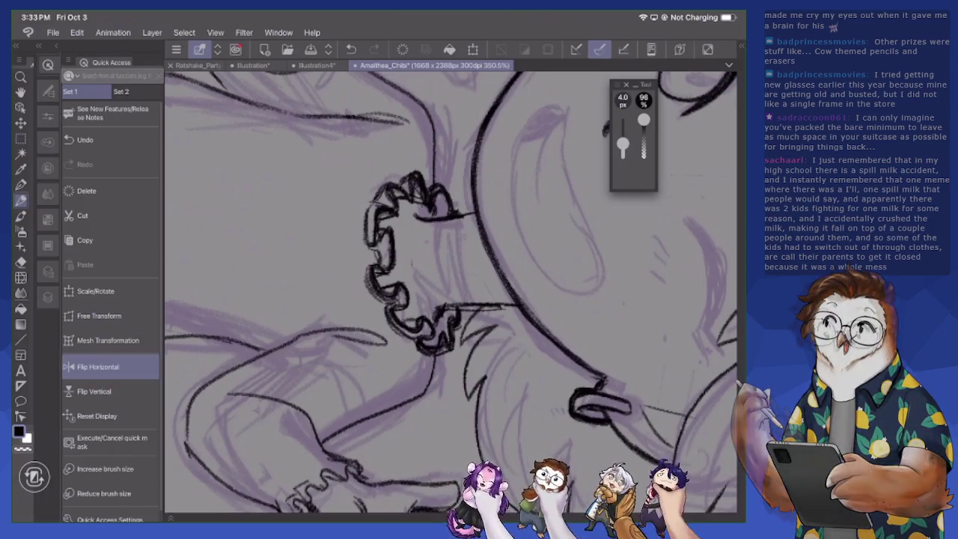
scroll(449, 292, down, 5)
Zoom in and ink the outline of the left sleeve
scroll(449, 292, up, 5)
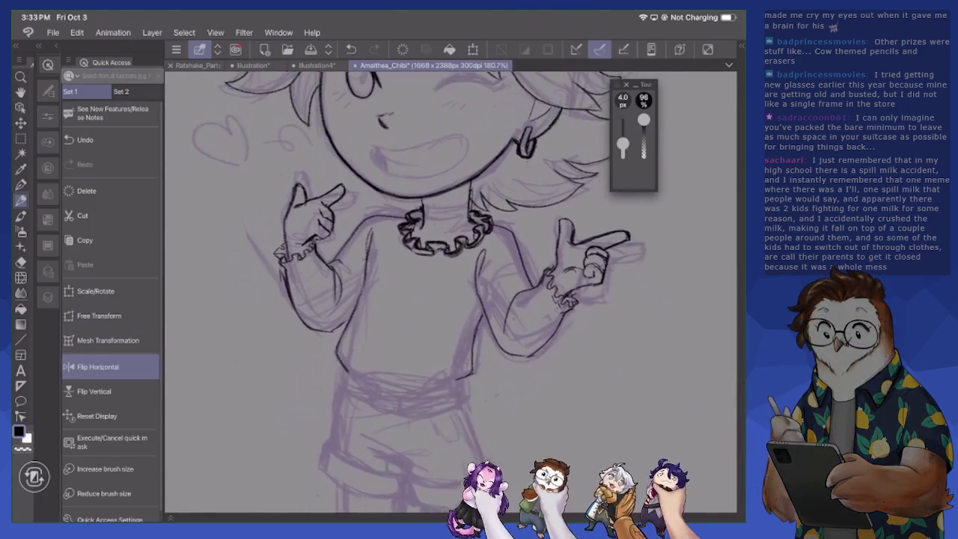
scroll(449, 292, up, 3)
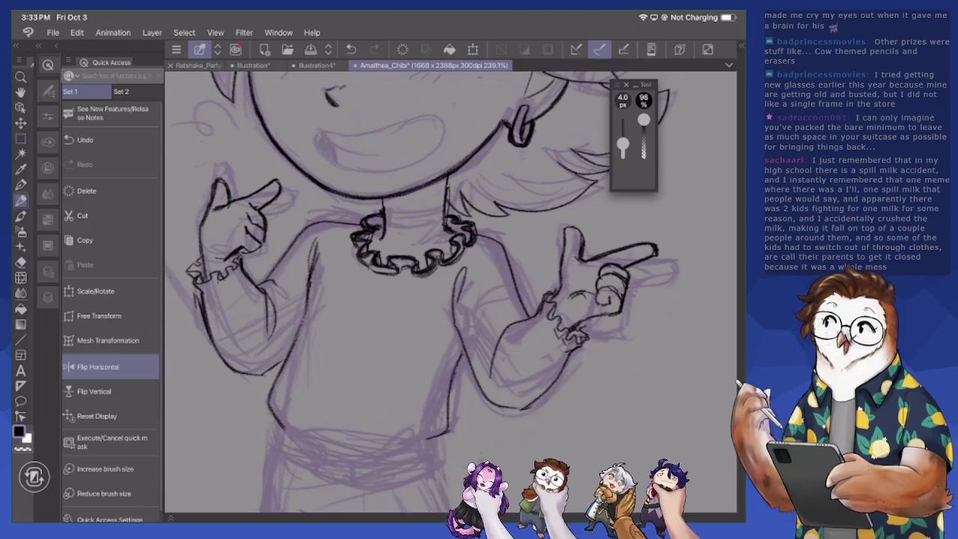
key(e)
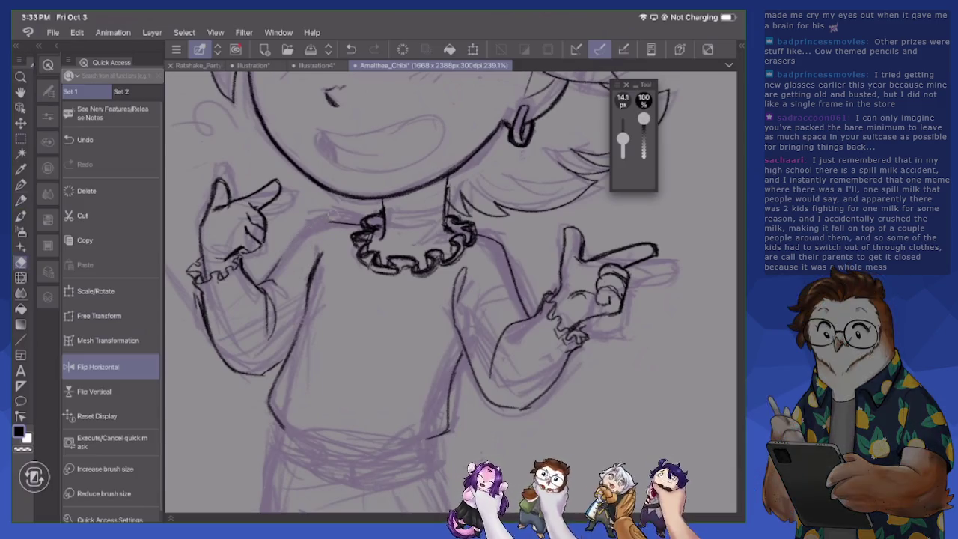
key(p)
mouse_move(336, 225)
mouse_down()
mouse_move(302, 235)
mouse_move(267, 281)
mouse_up()
drag(288, 251, 279, 263)
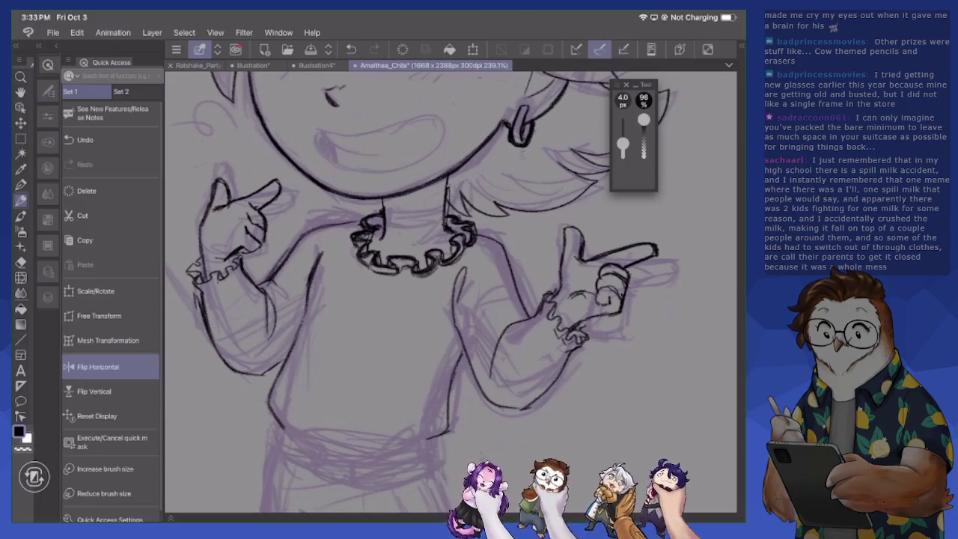
Ink the right sleeve outline, redoing a bad line, and add right forearm details
mouse_move(476, 231)
mouse_down()
mouse_move(510, 240)
mouse_move(533, 320)
mouse_up()
key(e)
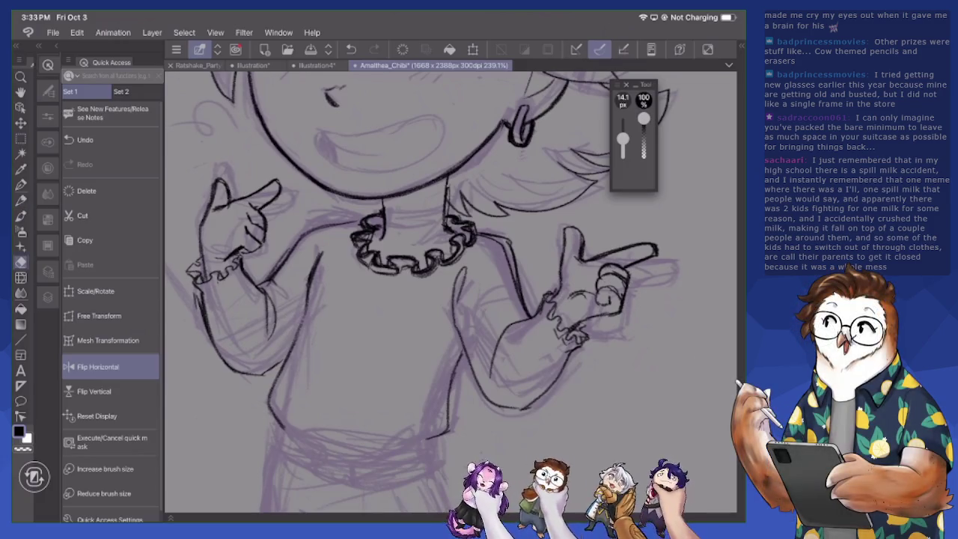
mouse_move(476, 232)
mouse_down()
mouse_move(500, 247)
mouse_move(531, 319)
mouse_up()
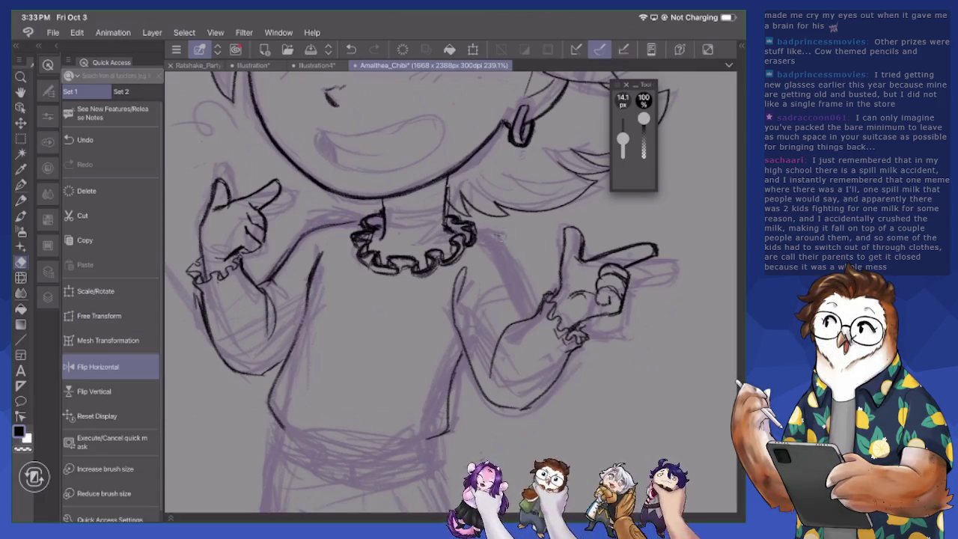
key(p)
mouse_move(476, 229)
mouse_down()
mouse_move(500, 241)
mouse_move(518, 297)
mouse_up()
mouse_move(511, 259)
mouse_down()
mouse_move(531, 316)
mouse_move(479, 344)
mouse_move(490, 379)
mouse_up()
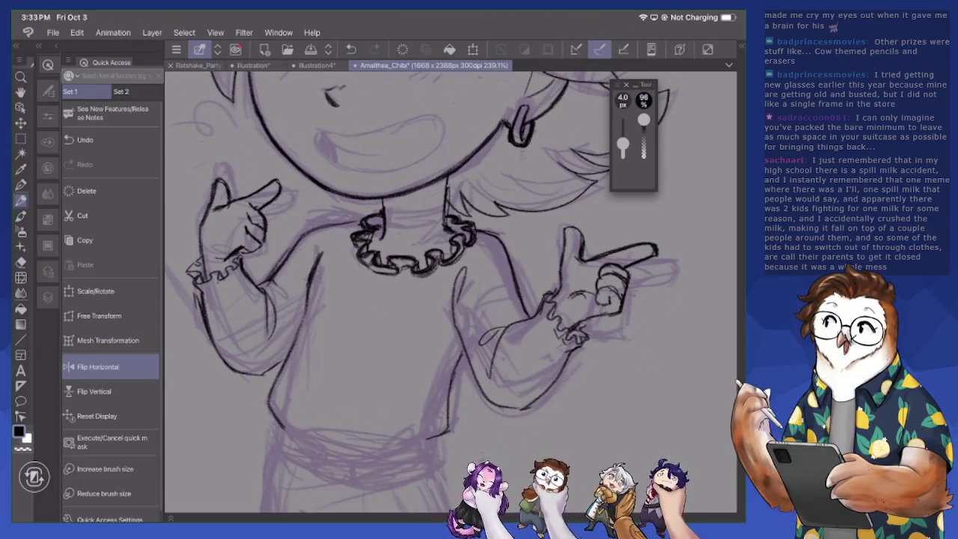
drag(505, 324, 493, 370)
drag(524, 320, 536, 318)
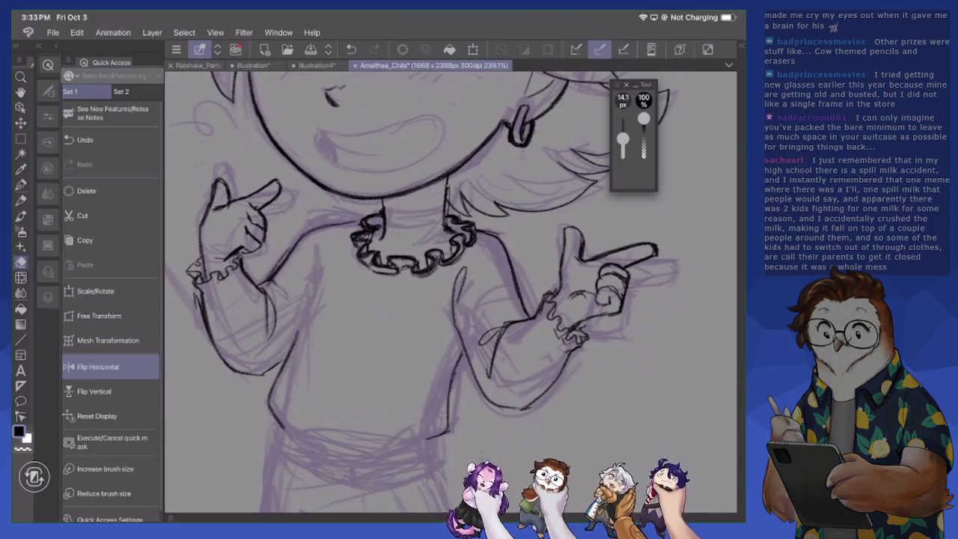
Ink and redraw the left side of the torso
drag(302, 326, 317, 275)
mouse_move(319, 262)
mouse_down()
mouse_move(313, 289)
mouse_move(311, 274)
mouse_up()
key(e)
key(p)
drag(313, 248, 307, 271)
scroll(449, 292, up, 1)
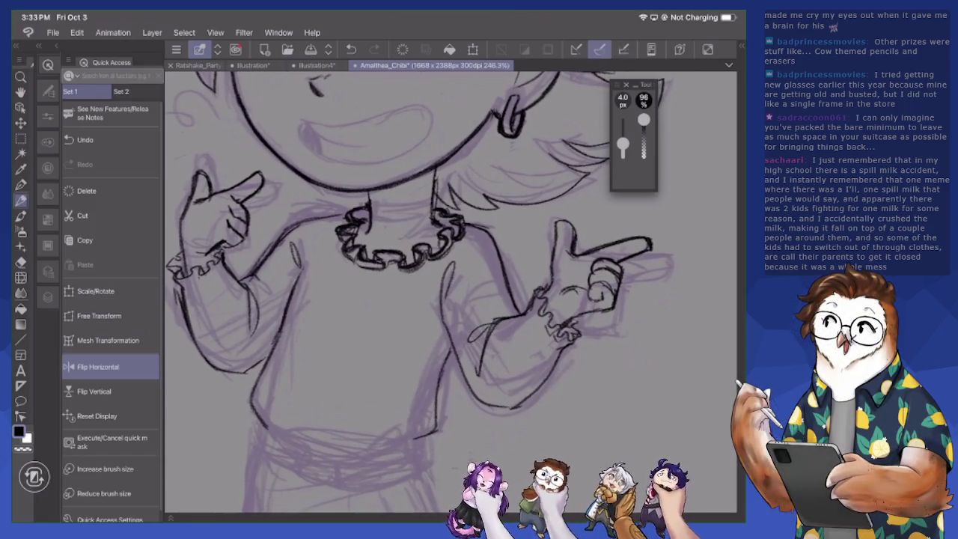
key(e)
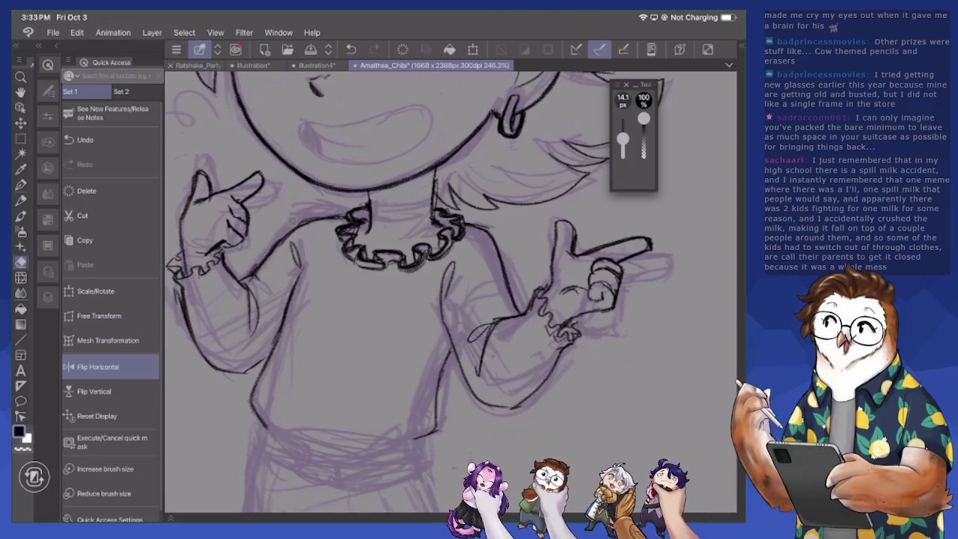
key(p)
Ink the top and bottom edges of the sweater's waistband
scroll(449, 292, down, 5)
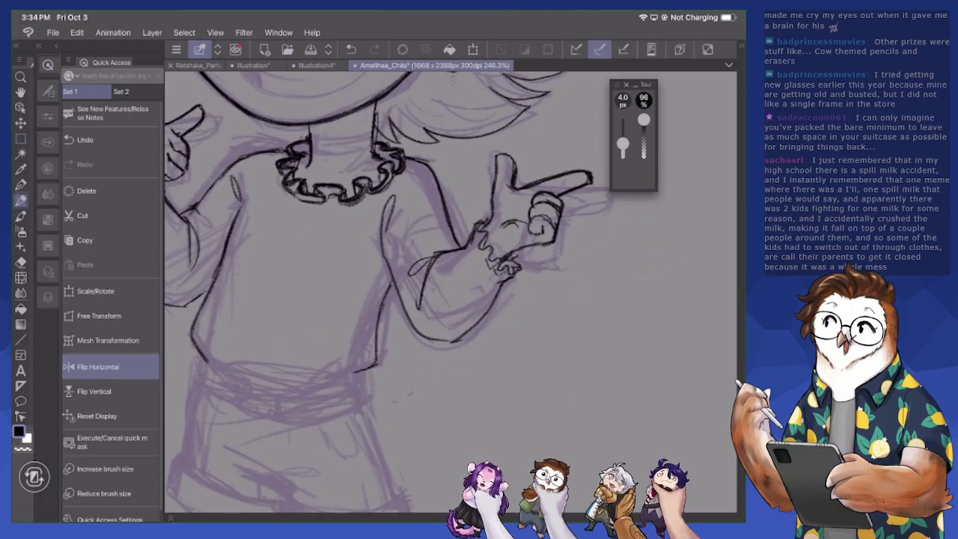
mouse_move(274, 311)
mouse_down()
mouse_move(354, 336)
mouse_move(412, 338)
mouse_move(438, 326)
mouse_up()
mouse_move(254, 307)
mouse_down()
mouse_move(255, 327)
mouse_move(283, 347)
mouse_move(391, 368)
mouse_move(447, 346)
mouse_move(433, 316)
mouse_up()
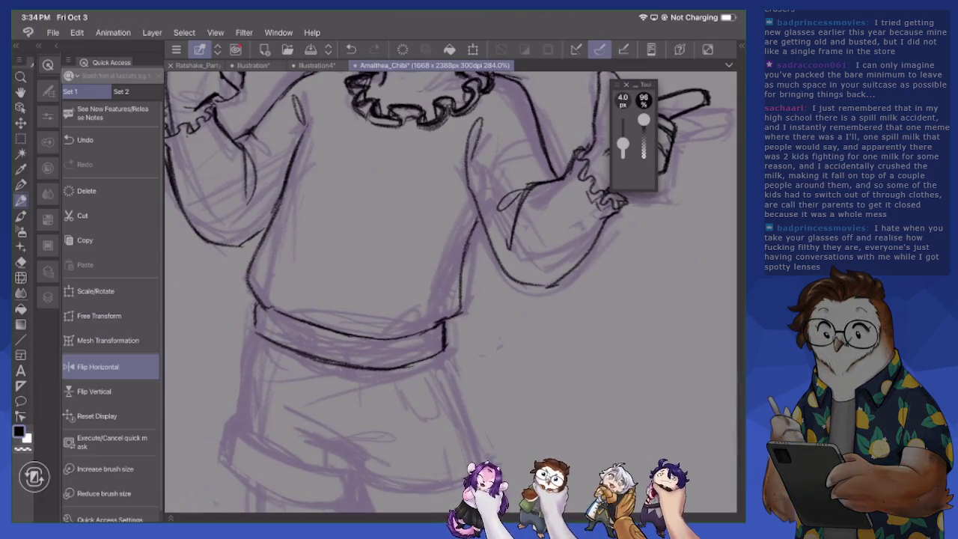
key(e)
scroll(449, 285, down, 5)
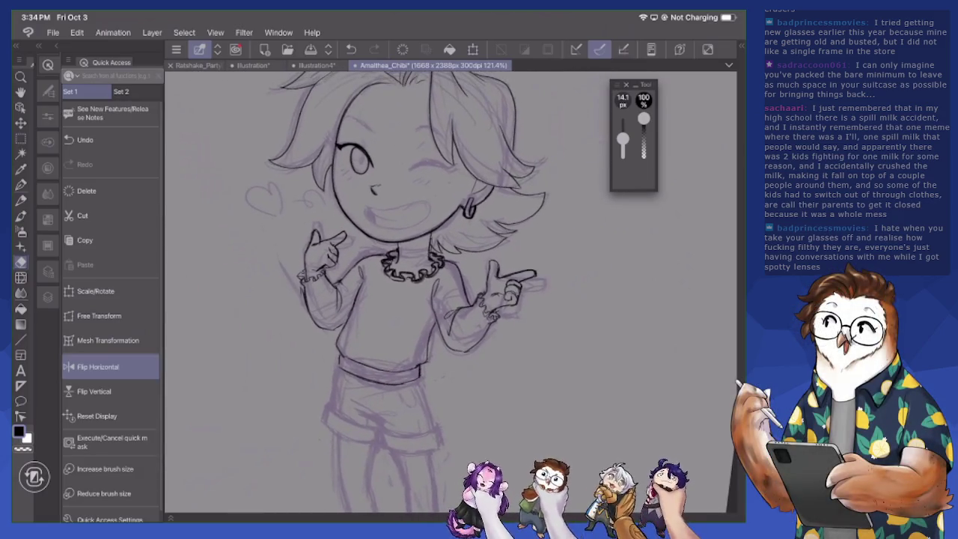
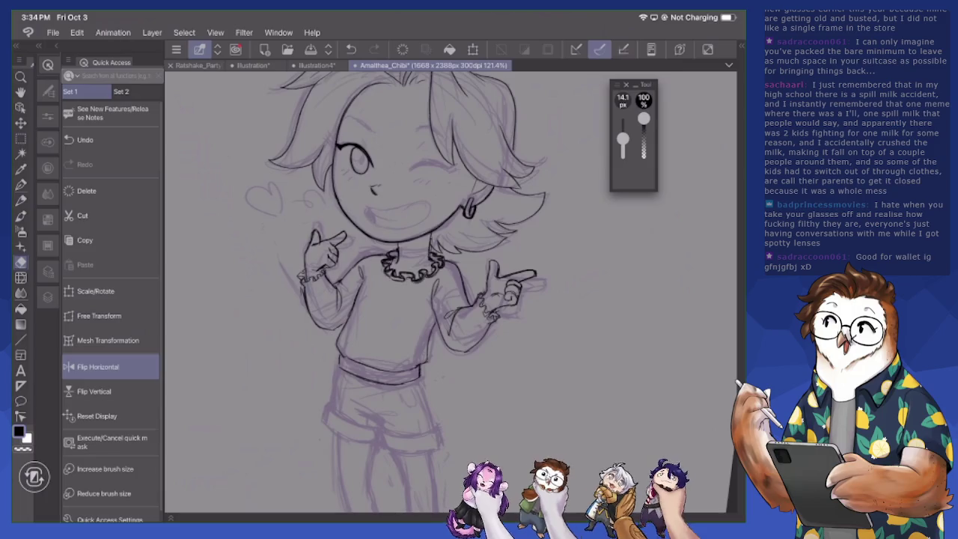
Ink the shorts' long outer edge with the 4 px pen, thickening the line
scroll(382, 360, up, 5)
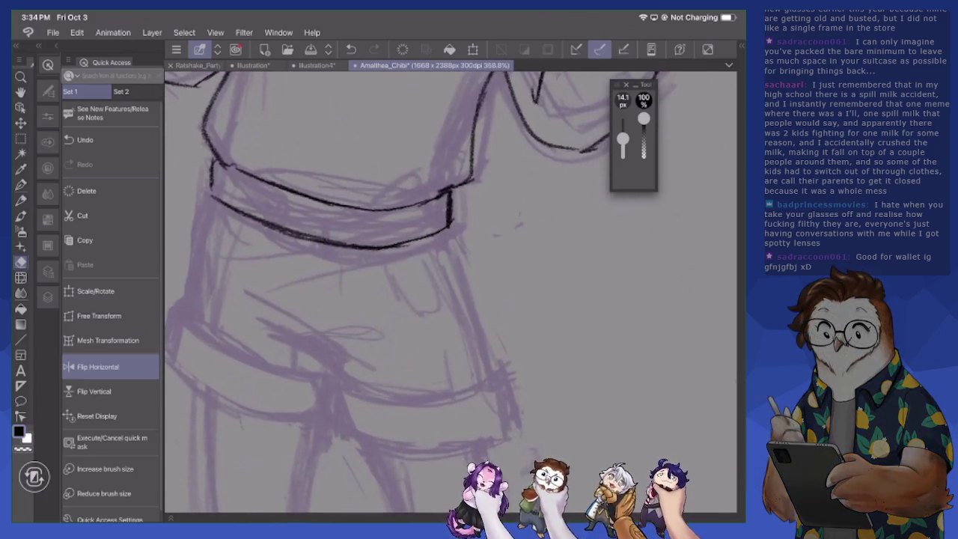
click(21, 200)
mouse_move(254, 316)
mouse_down()
mouse_move(314, 346)
mouse_move(350, 389)
mouse_up()
drag(447, 230, 479, 328)
drag(460, 264, 489, 374)
drag(461, 280, 492, 377)
mouse_move(450, 244)
mouse_down()
mouse_move(493, 379)
mouse_move(447, 235)
mouse_move(498, 370)
mouse_up()
Erase that edge line, then ink the shorts' left side and lower left cuff line
key(e)
key(p)
drag(212, 201, 194, 313)
mouse_move(201, 256)
mouse_down()
mouse_move(193, 325)
mouse_move(218, 349)
mouse_move(327, 381)
mouse_up()
drag(229, 359, 417, 406)
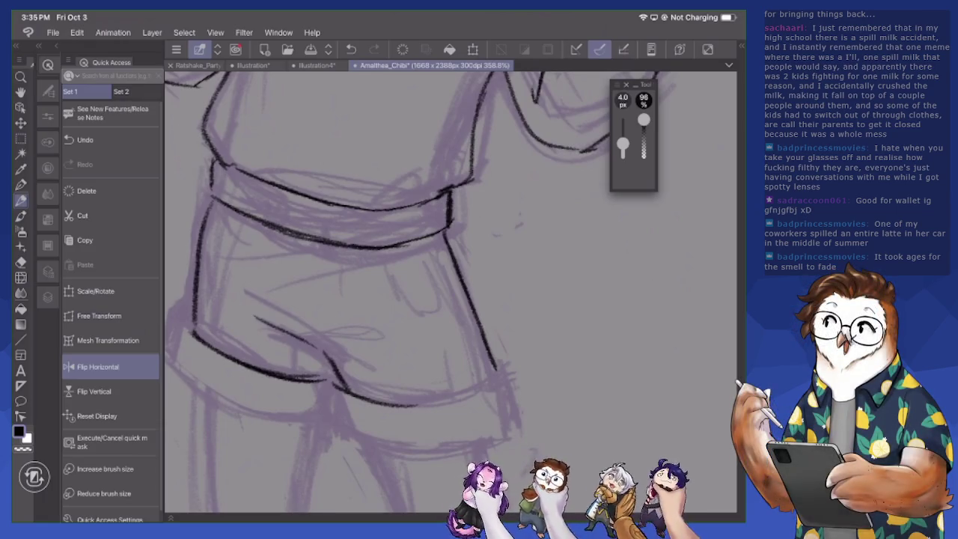
Ink the cuff's left edge and fold line, erasing stray strokes at the other leg opening
mouse_move(184, 324)
mouse_down()
mouse_move(193, 334)
mouse_move(189, 316)
mouse_move(174, 369)
mouse_move(224, 405)
mouse_move(326, 417)
mouse_up()
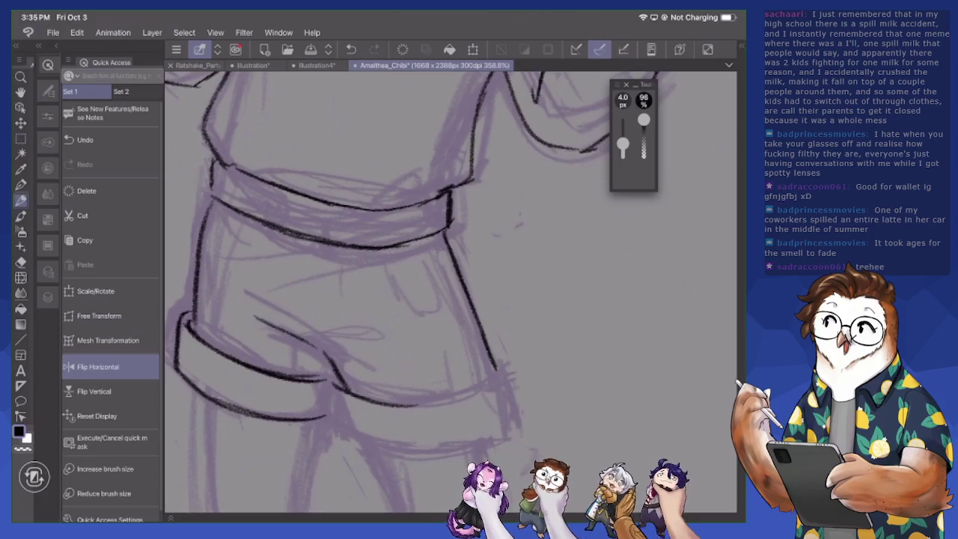
drag(326, 378, 343, 430)
mouse_move(331, 377)
mouse_down()
mouse_move(342, 430)
mouse_move(366, 441)
mouse_move(475, 443)
mouse_move(511, 422)
mouse_up()
drag(460, 286, 493, 372)
key(e)
drag(469, 301, 506, 424)
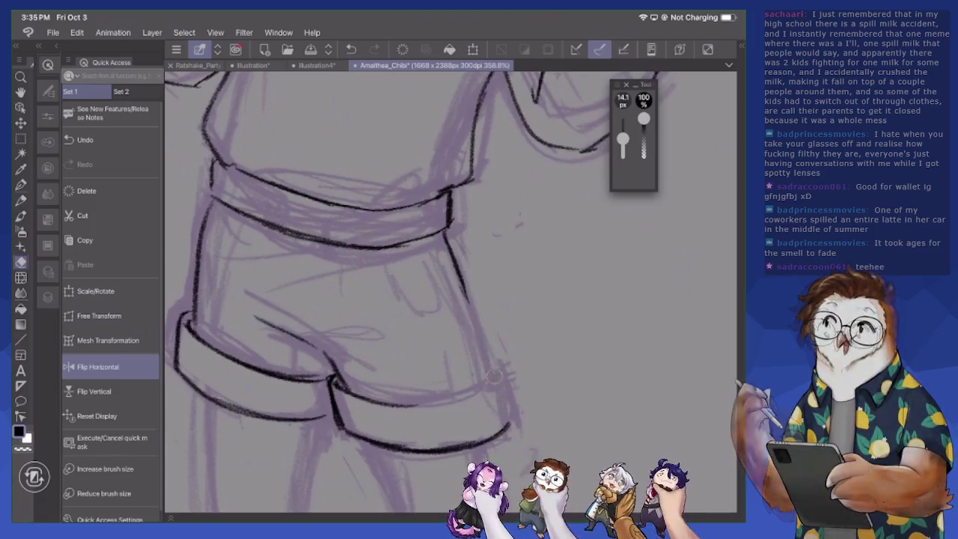
key(p)
Ink the lower cuff line, the cuff's right edge, the pocket outline and a left belt loop
mouse_move(336, 389)
mouse_down()
mouse_move(395, 408)
mouse_move(471, 400)
mouse_up()
mouse_move(408, 411)
mouse_down()
mouse_move(476, 399)
mouse_move(500, 370)
mouse_move(501, 396)
mouse_up()
drag(463, 289, 490, 377)
drag(401, 247, 438, 266)
drag(452, 325, 477, 394)
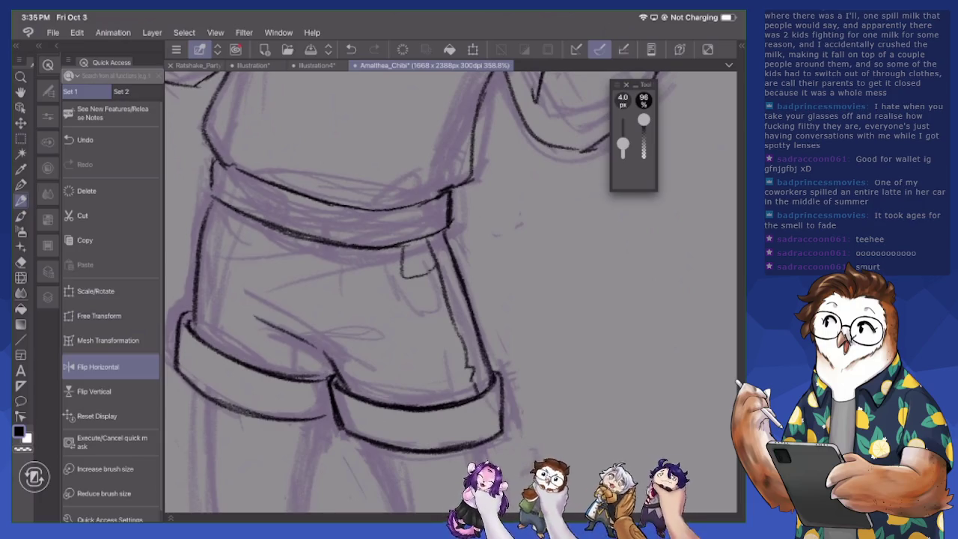
drag(206, 236, 229, 216)
mouse_move(250, 178)
mouse_down()
mouse_move(243, 225)
mouse_move(244, 213)
mouse_move(232, 220)
mouse_up()
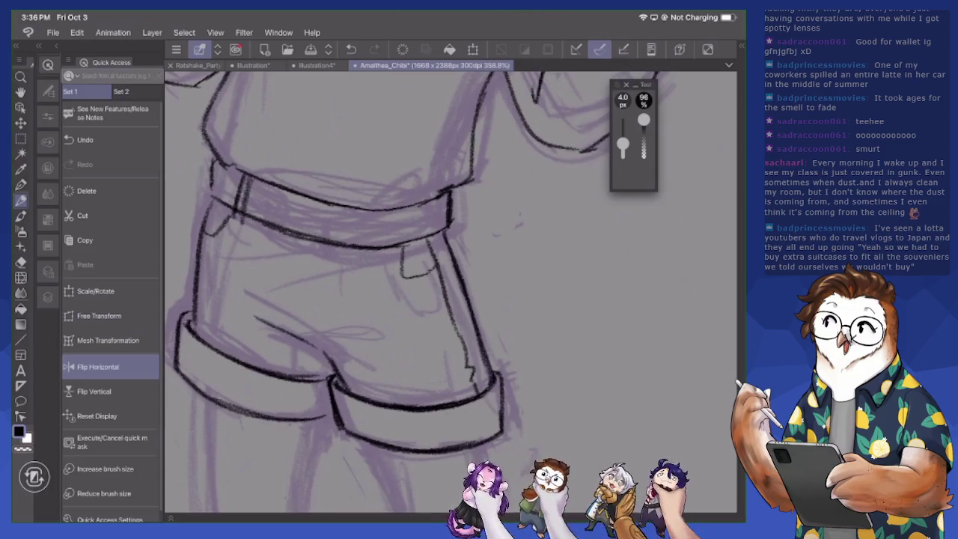
Draw the middle and right belt loops, erasing and redrawing the right one
drag(371, 212, 368, 247)
mouse_move(367, 212)
mouse_down()
mouse_move(364, 246)
mouse_move(374, 256)
mouse_up()
mouse_move(441, 197)
mouse_down()
mouse_move(442, 244)
mouse_move(447, 205)
mouse_move(454, 227)
mouse_move(449, 247)
mouse_move(442, 205)
mouse_move(432, 238)
mouse_move(440, 233)
mouse_up()
key(e)
key(p)
drag(443, 232, 450, 235)
drag(454, 192, 452, 267)
Ink and clean up the left belt loops and add one more loop on the belt
mouse_move(244, 186)
mouse_down()
mouse_move(232, 217)
mouse_move(240, 197)
mouse_up()
key(e)
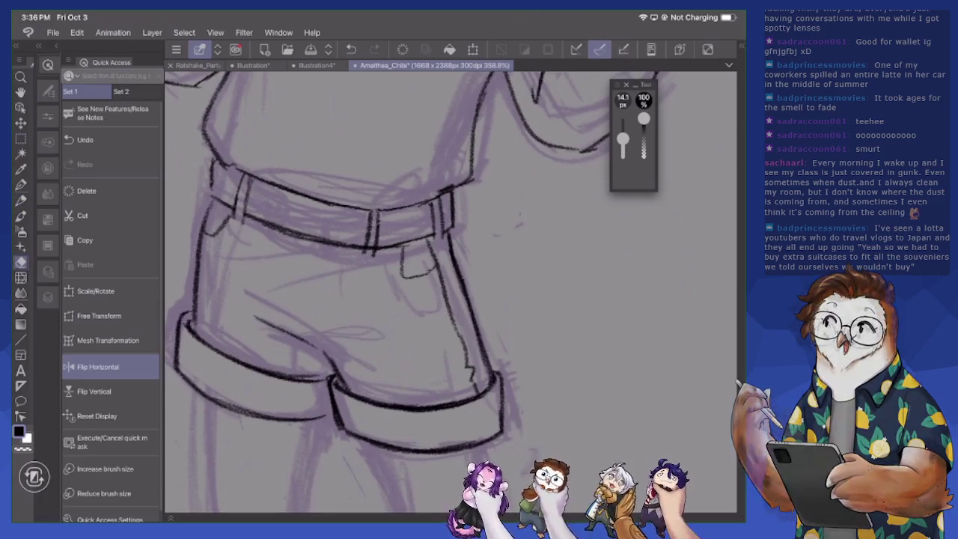
drag(374, 211, 376, 253)
key(p)
drag(215, 163, 208, 194)
mouse_move(292, 193)
mouse_down()
mouse_move(288, 238)
mouse_move(275, 227)
mouse_up()
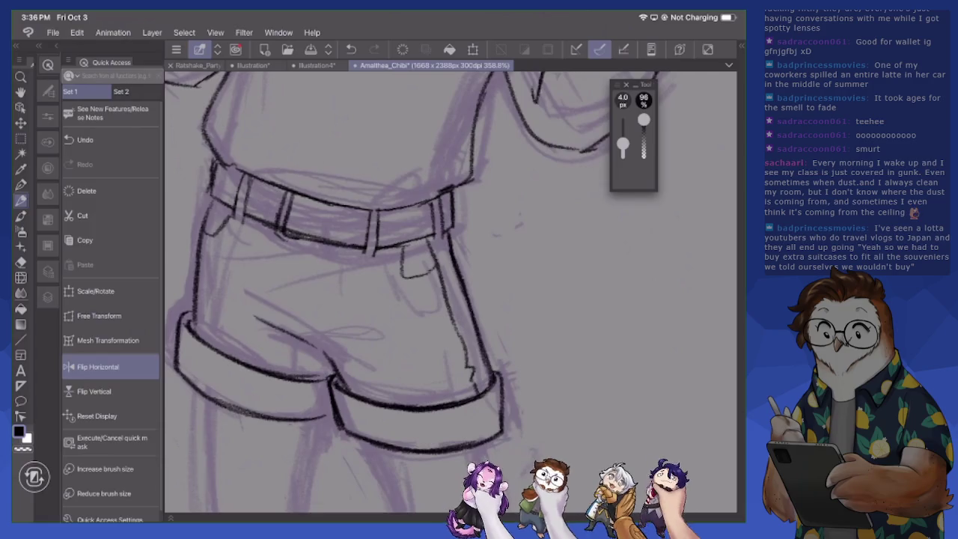
Flip the canvas horizontally, then ink the shorts leg's outer edge and the cuff's right side
click(98, 366)
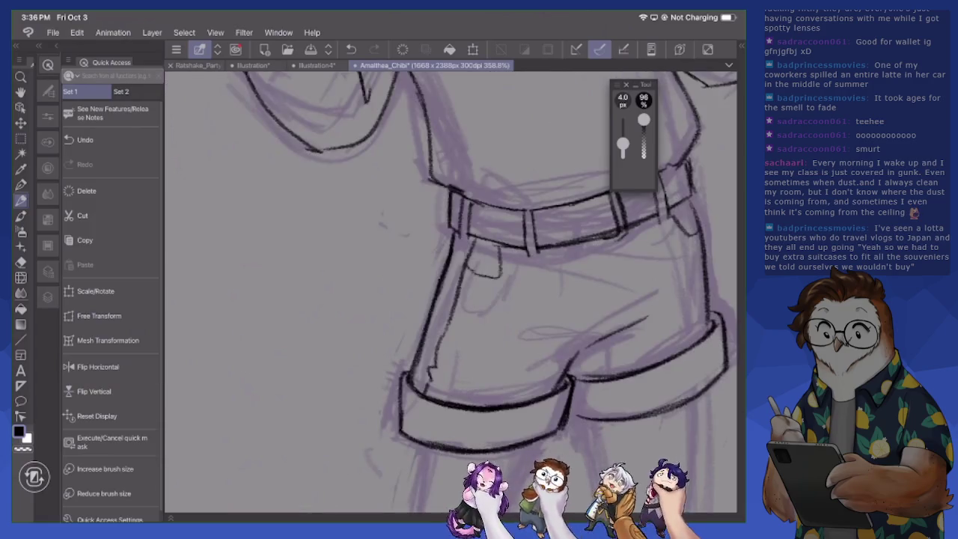
drag(449, 292, 300, 344)
mouse_move(306, 286)
mouse_down()
mouse_move(264, 439)
mouse_move(377, 421)
mouse_up()
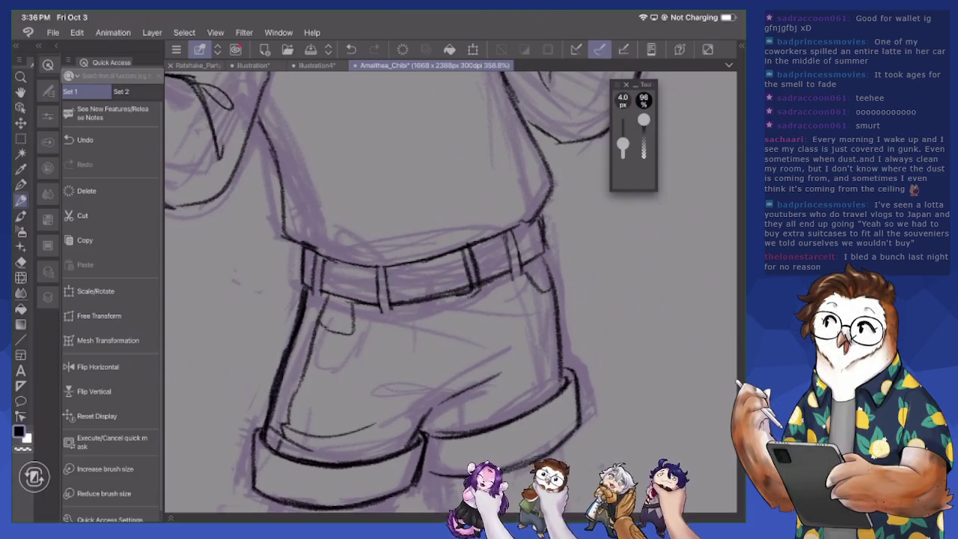
drag(445, 407, 427, 475)
scroll(391, 292, down, 3)
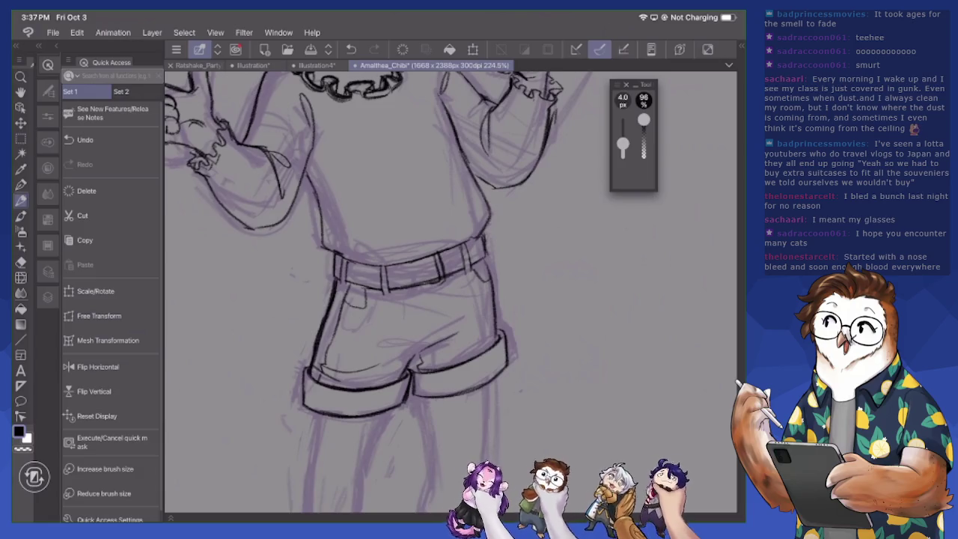
Touch up the shorts' edges and cuff lines, lightening the lower cuff with the eraser
drag(483, 264, 496, 341)
mouse_move(319, 355)
mouse_down()
mouse_move(313, 376)
mouse_move(322, 413)
mouse_move(333, 415)
mouse_move(313, 371)
mouse_move(310, 391)
mouse_move(295, 398)
mouse_move(323, 416)
mouse_move(370, 416)
mouse_up()
key(e)
mouse_move(331, 386)
mouse_down()
mouse_move(351, 393)
mouse_move(343, 415)
mouse_move(371, 414)
mouse_up()
key(p)
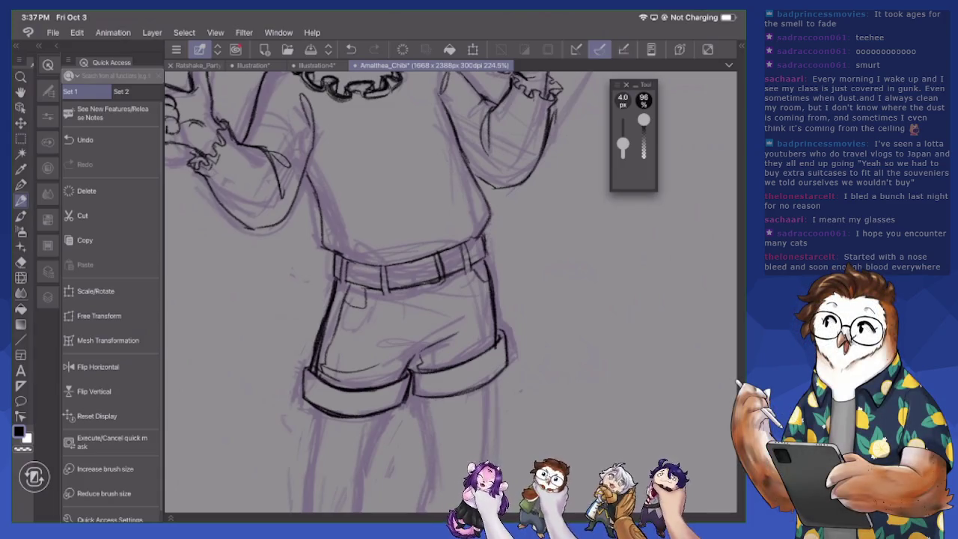
mouse_move(412, 367)
mouse_down()
mouse_move(428, 373)
mouse_move(412, 393)
mouse_move(428, 394)
mouse_up()
mouse_move(413, 392)
mouse_down()
mouse_move(474, 388)
mouse_move(505, 362)
mouse_move(499, 337)
mouse_move(480, 382)
mouse_up()
mouse_move(491, 376)
mouse_down()
mouse_move(474, 388)
mouse_move(509, 350)
mouse_move(502, 329)
mouse_move(489, 337)
mouse_move(501, 370)
mouse_move(478, 389)
mouse_move(428, 401)
mouse_up()
key(e)
key(p)
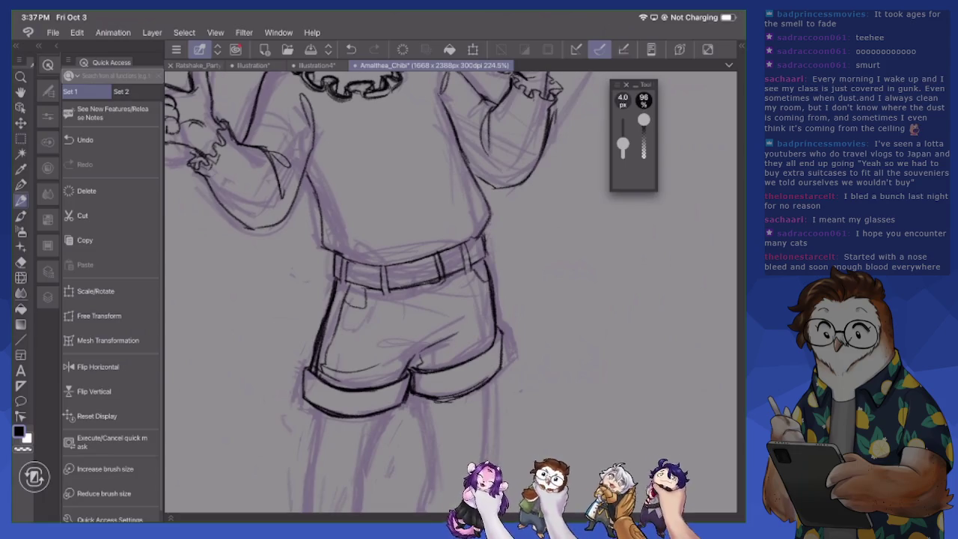
Check the whole figure, then ink the right leg's outer edge below the shorts
scroll(450, 292, down, 5)
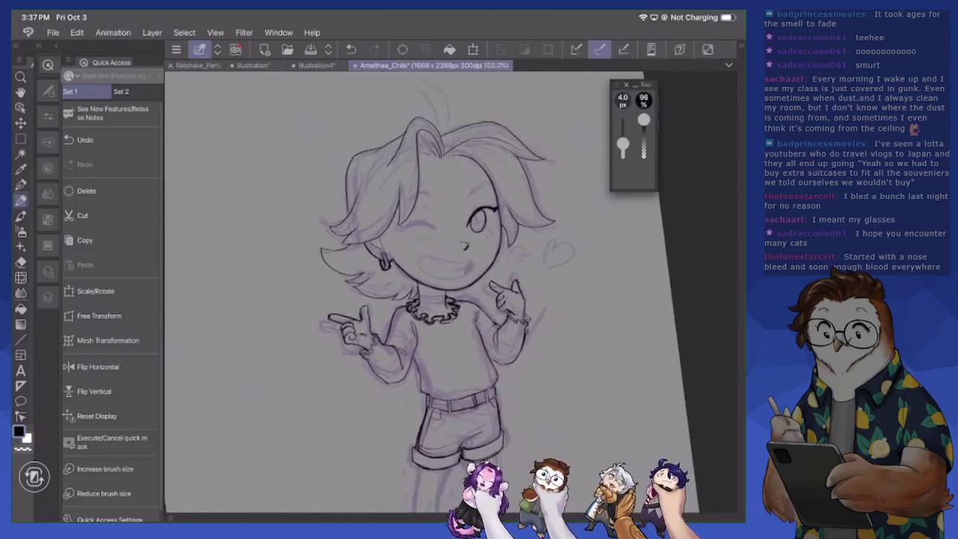
scroll(450, 292, up, 3)
mouse_move(439, 282)
mouse_down()
mouse_move(434, 371)
mouse_move(409, 468)
mouse_up()
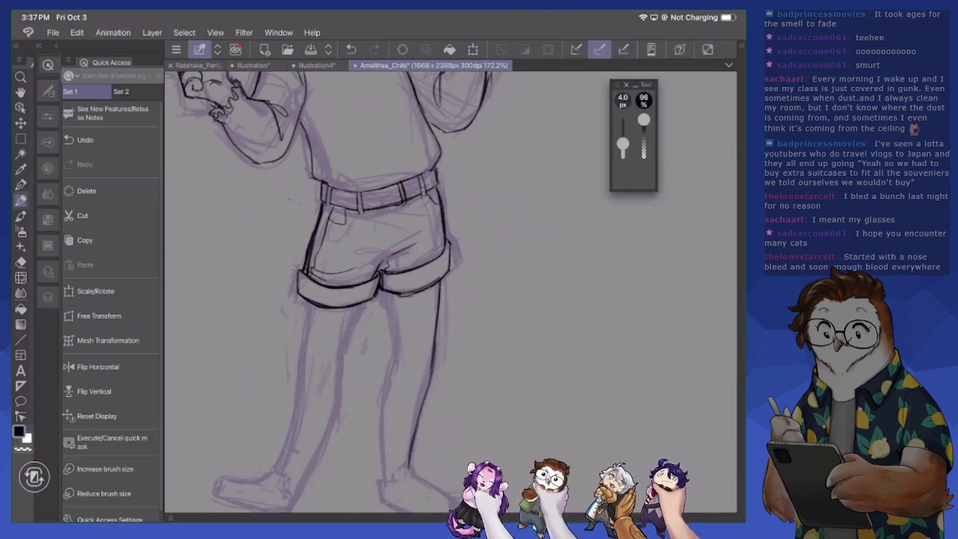
scroll(449, 292, up, 1)
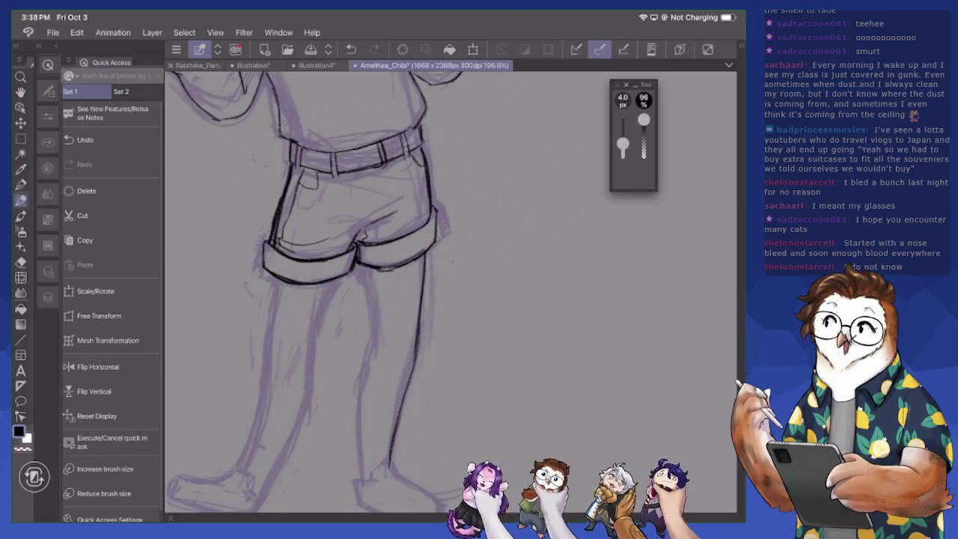
Trace the leg's inner edge from the shorts down past the knee to the ankle
scroll(337, 284, up, 3)
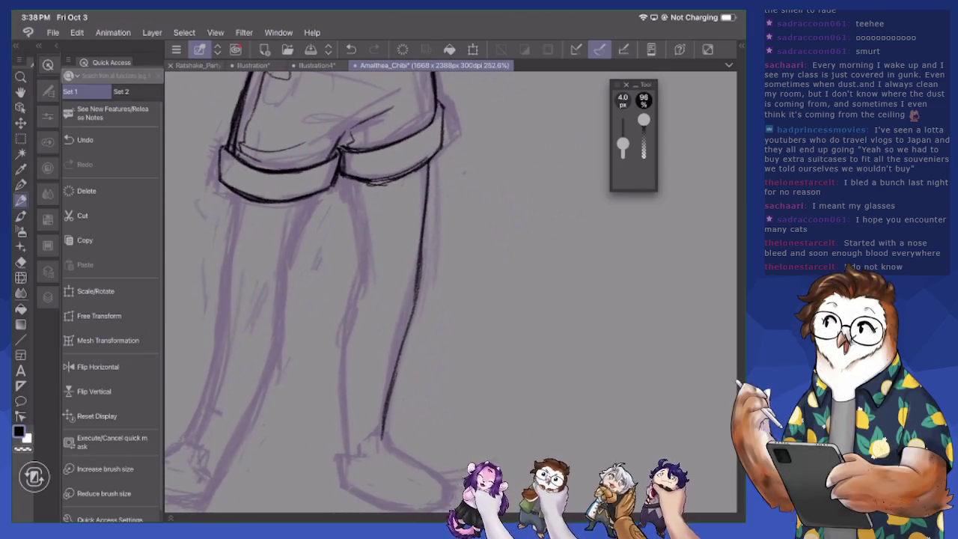
drag(358, 185, 365, 264)
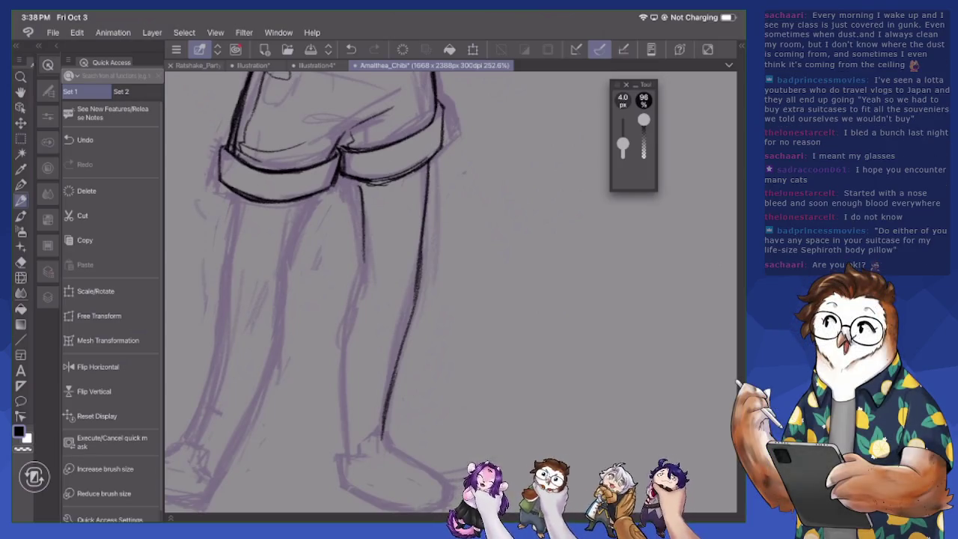
drag(357, 187, 371, 272)
mouse_move(365, 229)
mouse_down()
mouse_move(373, 280)
mouse_move(355, 311)
mouse_up()
mouse_move(369, 279)
mouse_down()
mouse_move(346, 348)
mouse_move(347, 460)
mouse_up()
drag(351, 334, 349, 455)
drag(362, 288, 349, 346)
drag(368, 253, 352, 315)
Thin parts of the inner leg line with the eraser and redraw them
key(e)
drag(364, 220, 346, 349)
key(p)
drag(368, 226, 364, 287)
drag(368, 252, 366, 277)
drag(356, 180, 373, 279)
Redraw the upper leg line thicker and start the sneaker at the ankle
key(e)
key(p)
drag(366, 216, 361, 252)
drag(357, 181, 367, 258)
drag(363, 215, 370, 281)
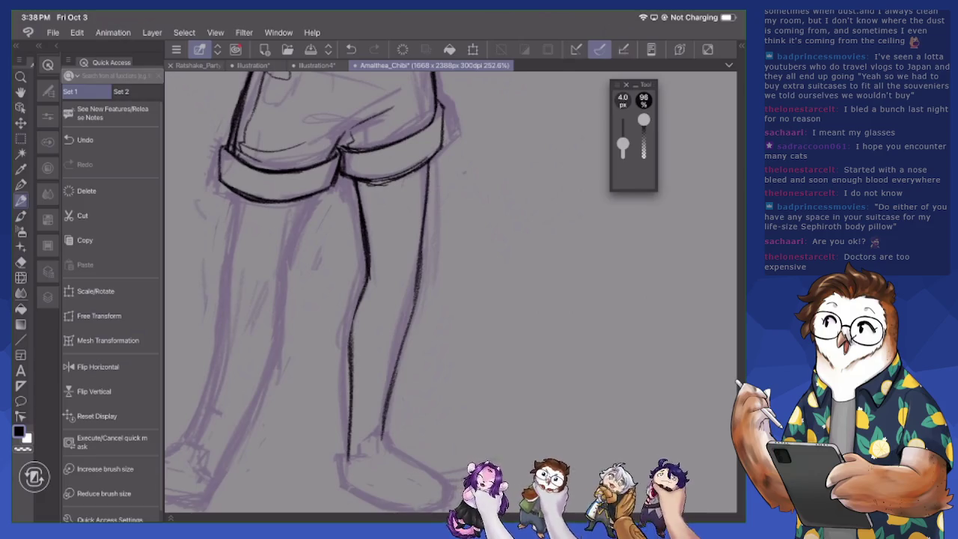
mouse_move(346, 459)
mouse_down()
mouse_move(392, 436)
mouse_move(403, 447)
mouse_move(399, 466)
mouse_move(420, 474)
mouse_up()
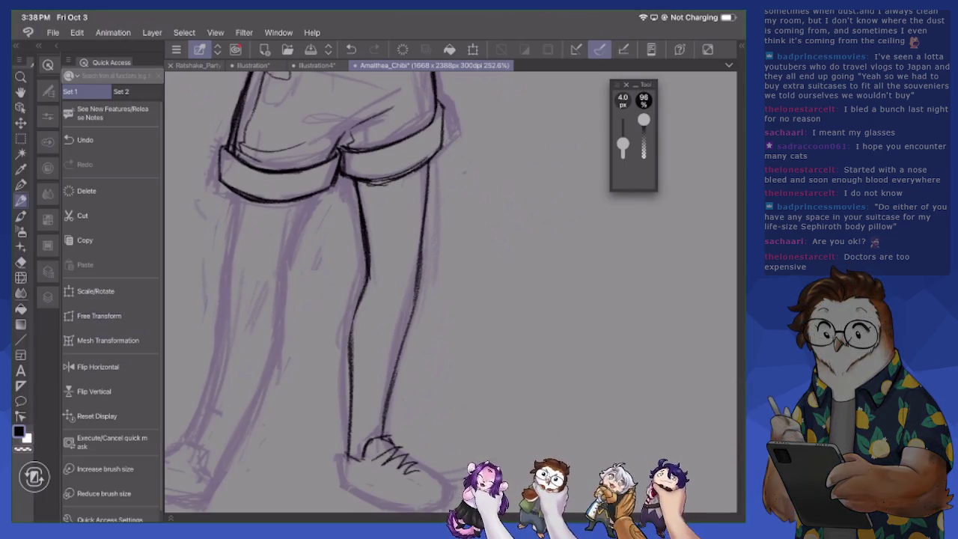
Ink the sneaker's sole, laces, back edge, heel and toe, darkening the sole curve
mouse_move(366, 460)
mouse_down()
mouse_move(407, 476)
mouse_move(422, 446)
mouse_up()
drag(400, 460, 414, 450)
drag(346, 450, 343, 490)
scroll(328, 280, down, 5)
drag(347, 367, 424, 397)
mouse_move(419, 341)
mouse_down()
mouse_move(448, 361)
mouse_move(456, 382)
mouse_move(440, 393)
mouse_move(455, 387)
mouse_up()
mouse_move(348, 360)
mouse_down()
mouse_move(424, 394)
mouse_move(459, 377)
mouse_move(412, 386)
mouse_move(434, 363)
mouse_up()
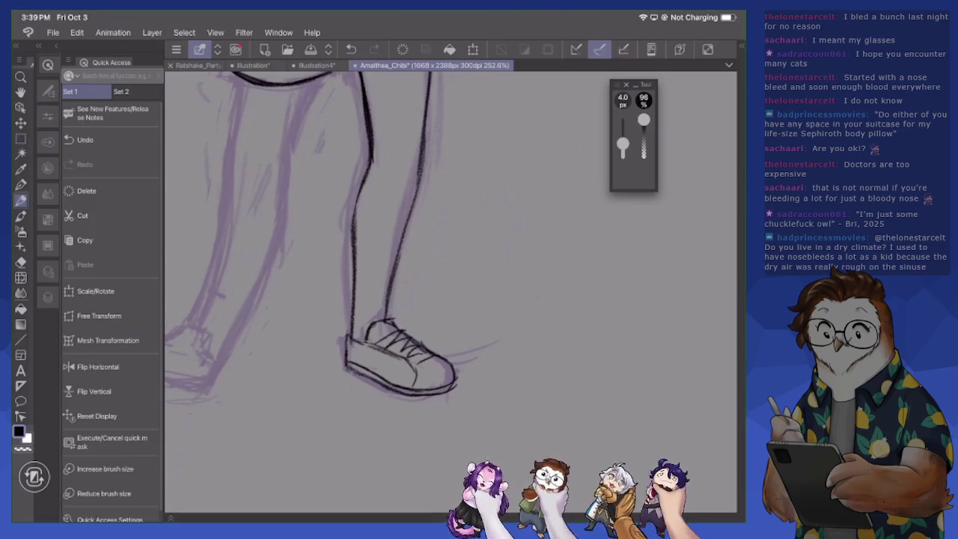
mouse_move(348, 338)
mouse_down()
mouse_move(345, 366)
mouse_move(372, 379)
mouse_move(418, 393)
mouse_move(454, 385)
mouse_up()
Bring the other leg into view and ink its top and outer edge
mouse_move(449, 262)
mouse_down()
mouse_move(550, 262)
mouse_move(550, 298)
mouse_up()
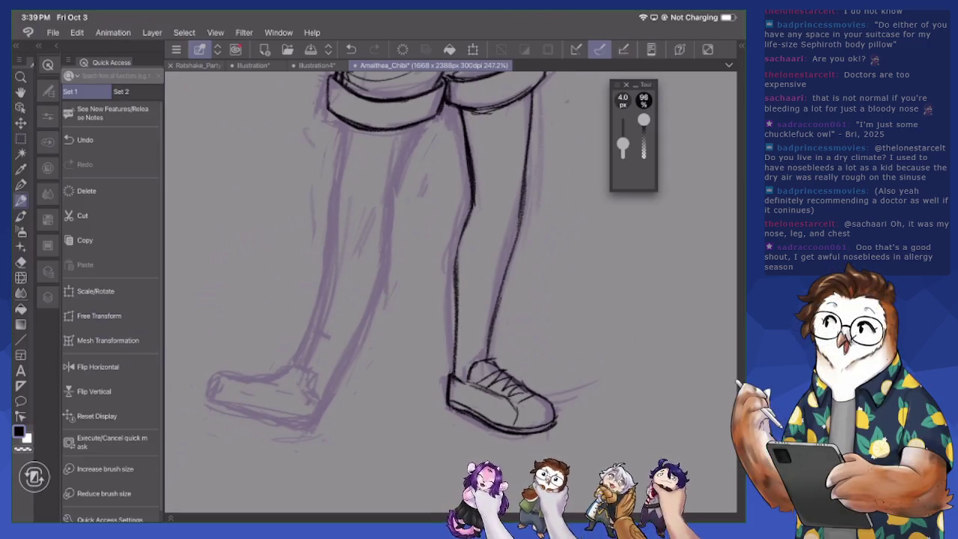
mouse_move(417, 127)
mouse_down()
mouse_move(398, 172)
mouse_move(407, 142)
mouse_up()
drag(352, 126, 344, 173)
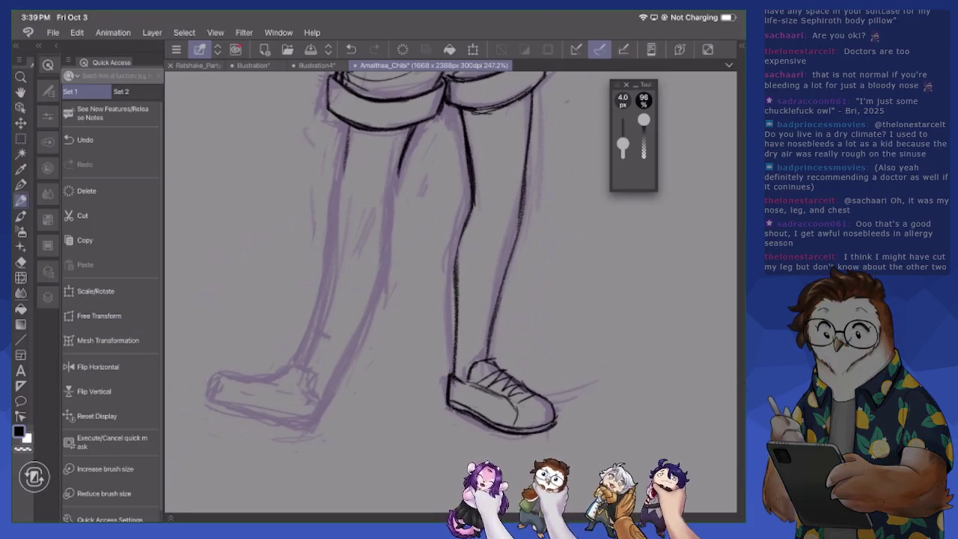
Ink the sweater's left side from the chest down to the waist
scroll(449, 284, down, 2)
scroll(374, 285, up, 2)
scroll(374, 284, up, 3)
scroll(375, 284, up, 2)
scroll(374, 284, up, 2)
scroll(247, 202, up, 1)
drag(327, 295, 344, 389)
mouse_move(343, 366)
mouse_down()
mouse_move(352, 394)
mouse_move(413, 414)
mouse_up()
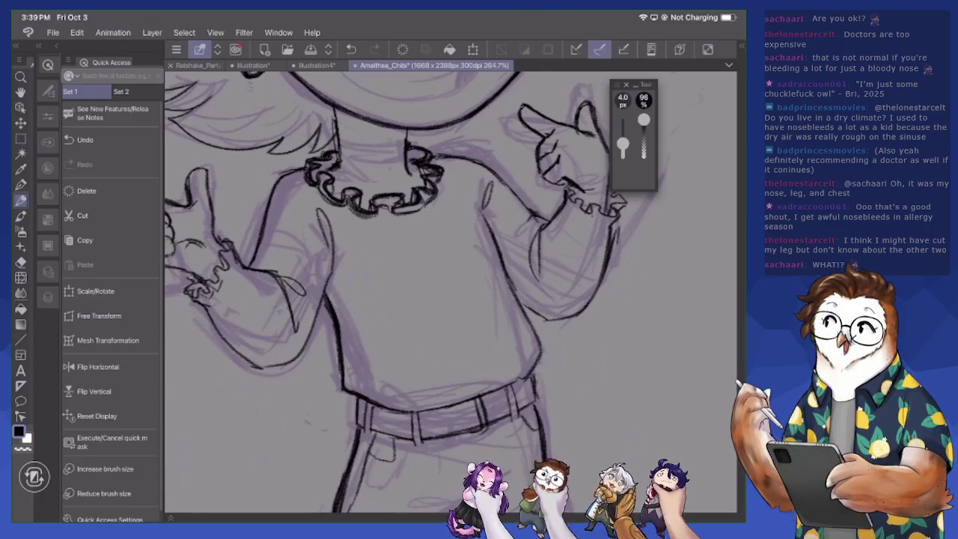
Ink the belt's top edge and its loops, erasing to fix stray belt marks
mouse_move(530, 373)
mouse_down()
mouse_move(473, 395)
mouse_move(479, 430)
mouse_move(476, 397)
mouse_move(468, 433)
mouse_up()
key(e)
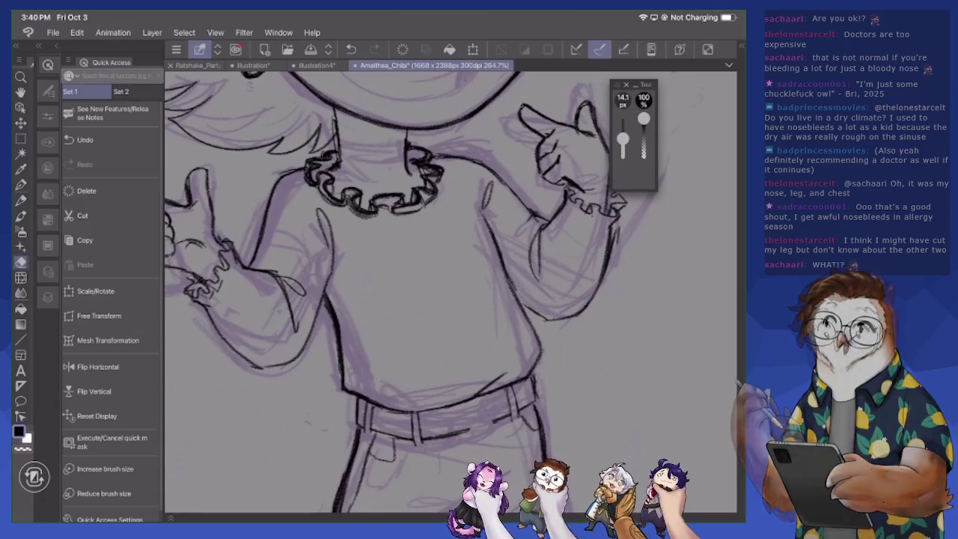
key(p)
mouse_move(492, 397)
mouse_down()
mouse_move(487, 430)
mouse_move(466, 433)
mouse_up()
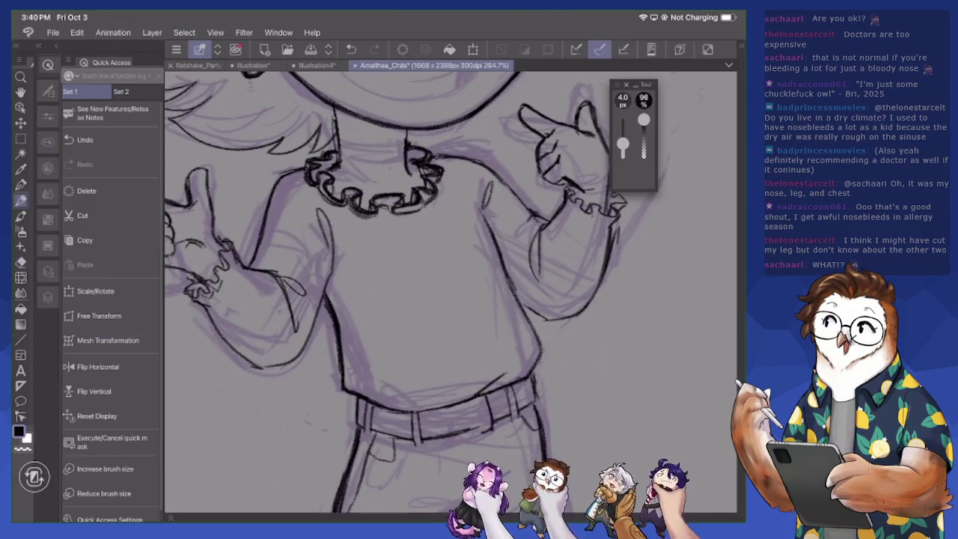
drag(482, 398, 480, 427)
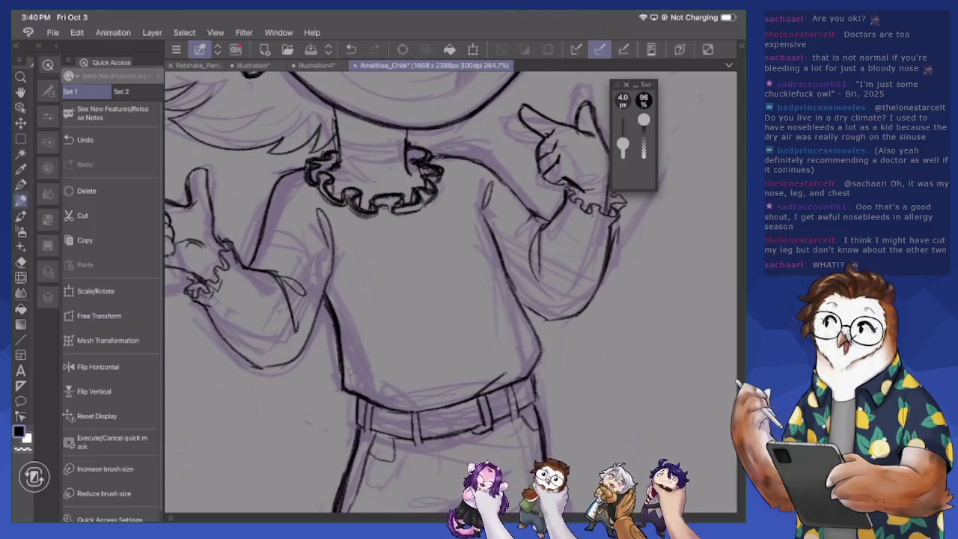
drag(463, 407, 455, 436)
key(e)
key(p)
mouse_move(413, 414)
mouse_down()
mouse_move(409, 444)
mouse_move(391, 438)
mouse_move(394, 425)
mouse_up()
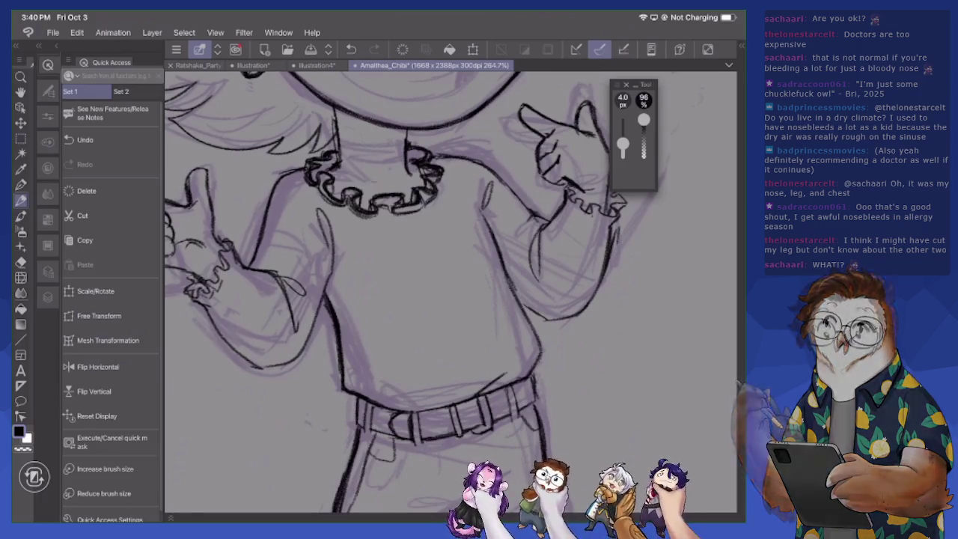
drag(469, 416, 487, 410)
key(e)
key(p)
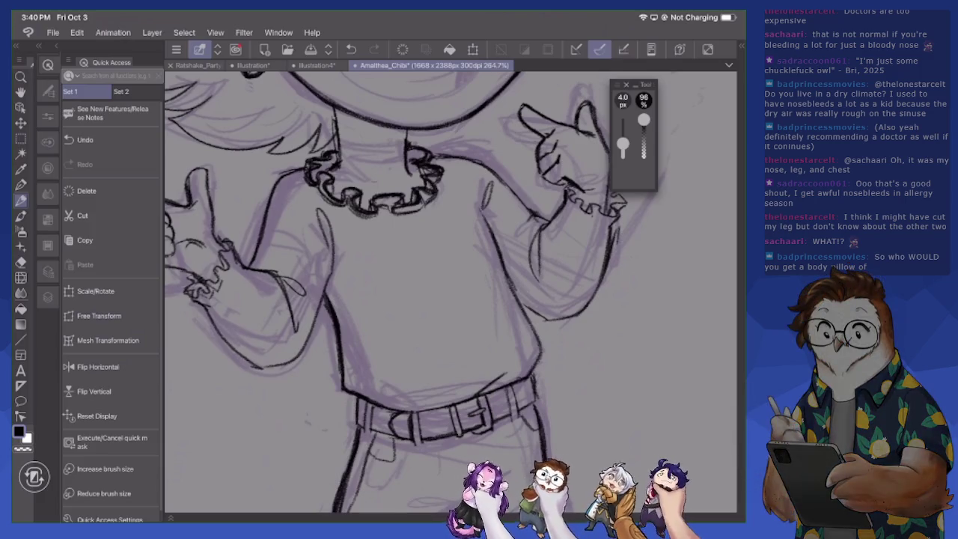
Ink the left hand's fingers and the ruffled cuff on the right hand
scroll(449, 292, down, 1)
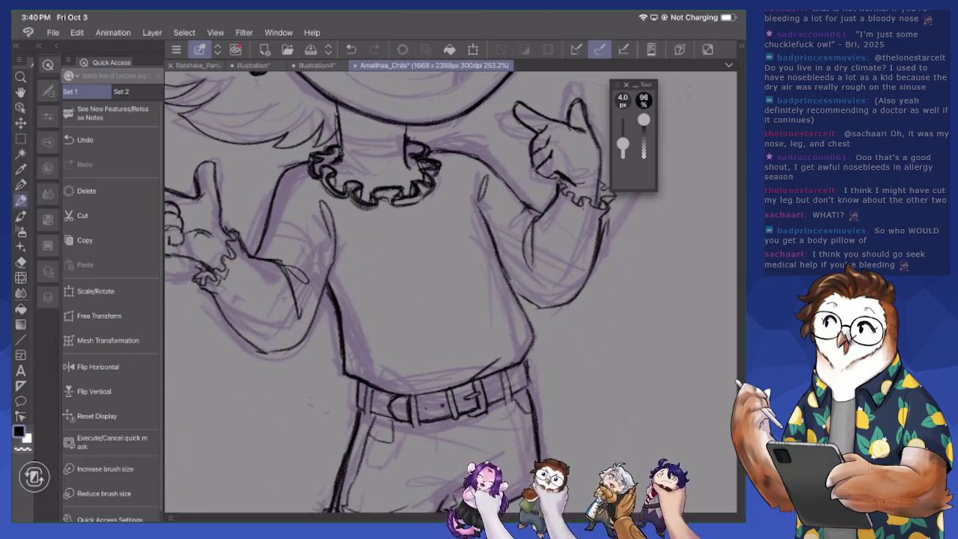
mouse_move(202, 287)
mouse_down()
mouse_move(229, 264)
mouse_move(238, 233)
mouse_move(228, 223)
mouse_up()
mouse_move(195, 270)
mouse_down()
mouse_move(196, 260)
mouse_move(204, 283)
mouse_move(221, 271)
mouse_up()
mouse_move(551, 181)
mouse_down()
mouse_move(597, 209)
mouse_move(617, 196)
mouse_move(602, 189)
mouse_move(595, 204)
mouse_move(605, 219)
mouse_move(568, 201)
mouse_up()
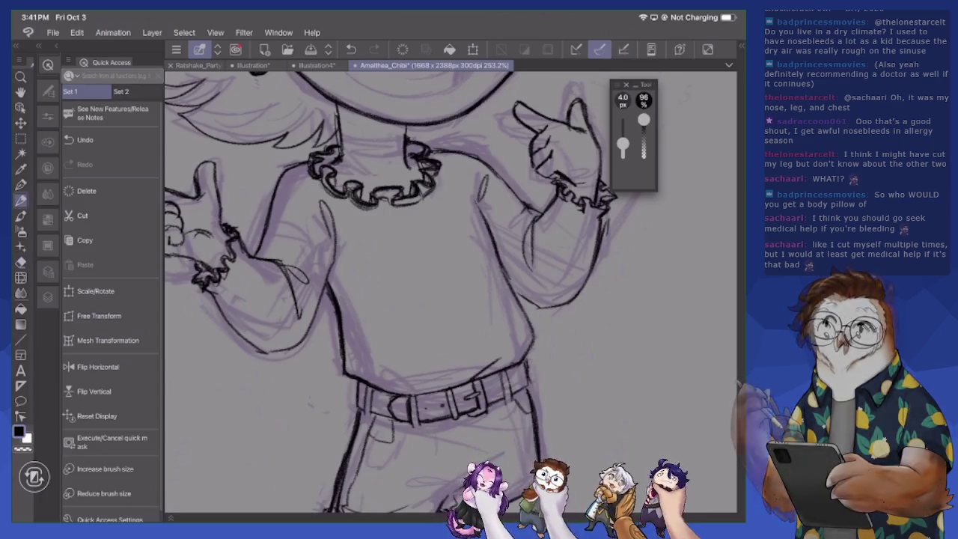
Touch up the right sleeve cuff, alternating pen and eraser strokes
mouse_move(591, 215)
mouse_down()
mouse_move(601, 212)
mouse_move(602, 245)
mouse_move(606, 235)
mouse_up()
key(e)
key(p)
key(e)
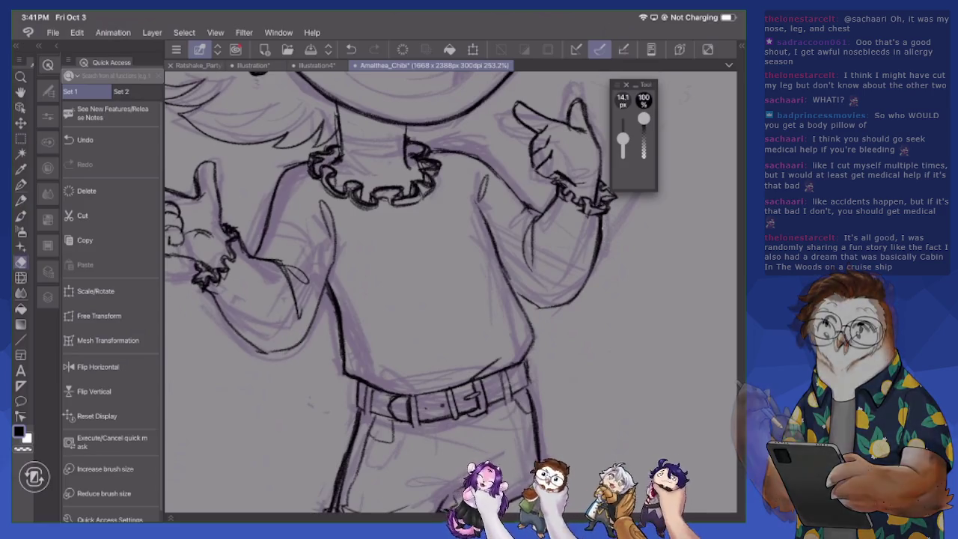
key(p)
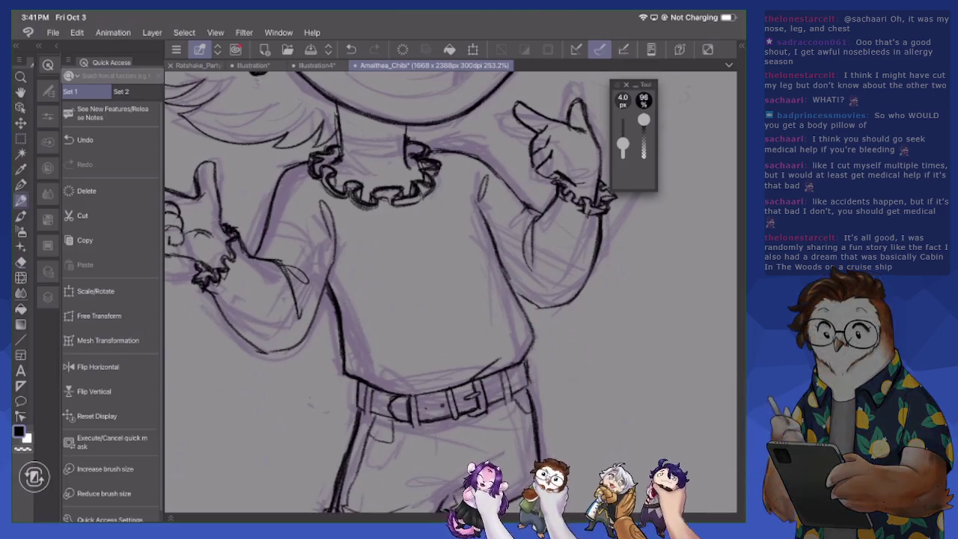
key(e)
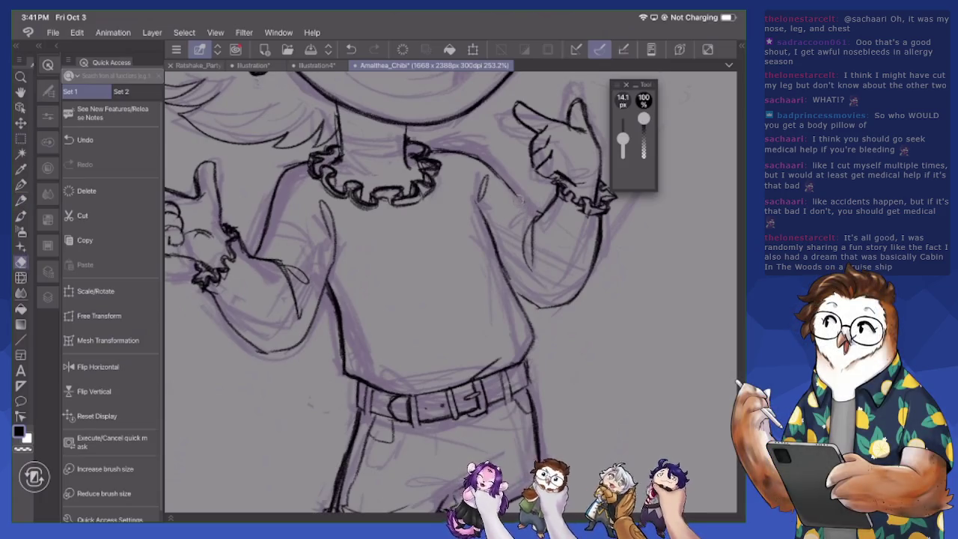
key(p)
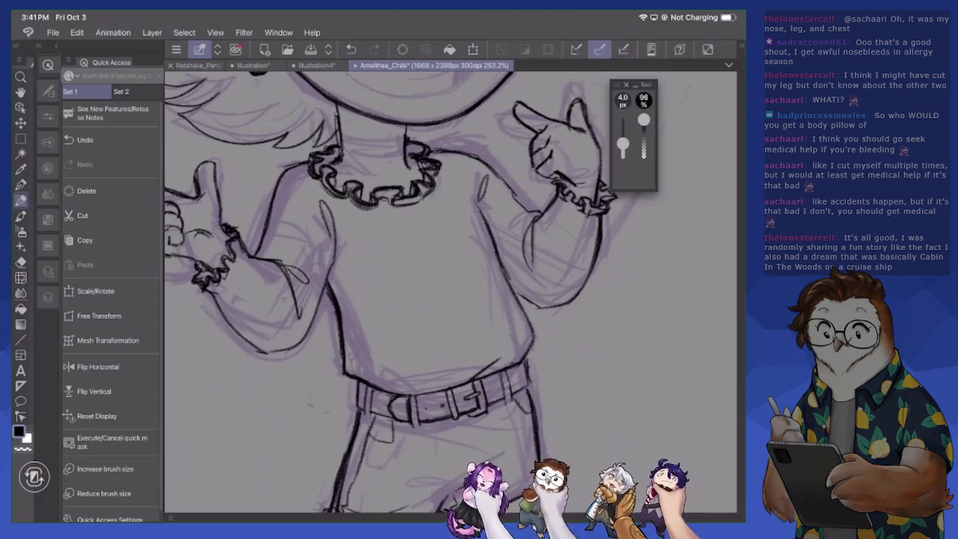
drag(523, 219, 513, 229)
Erase and cleanly redraw the pointing arm's lower lines, then darken the sweater's side line
drag(375, 300, 472, 284)
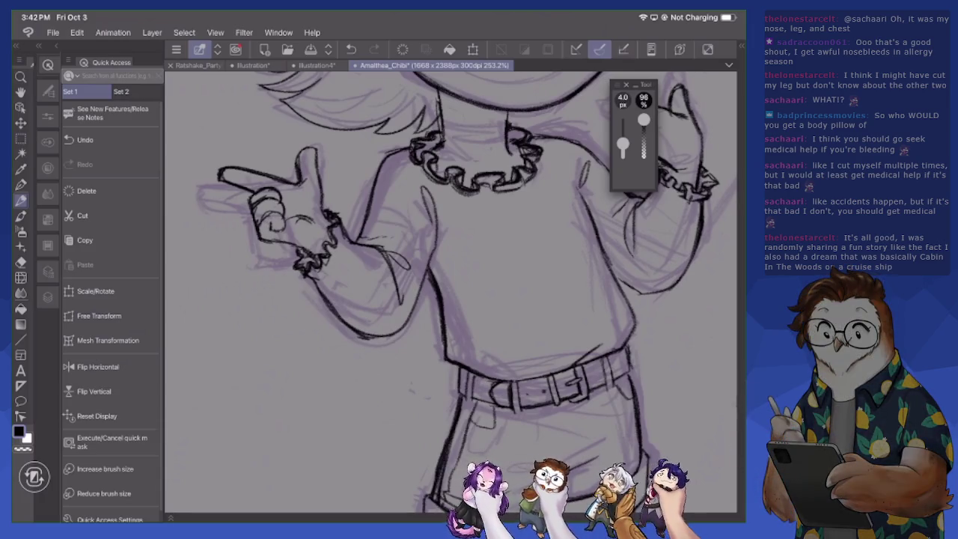
key(e)
mouse_move(322, 295)
mouse_down()
mouse_move(345, 325)
mouse_move(370, 337)
mouse_up()
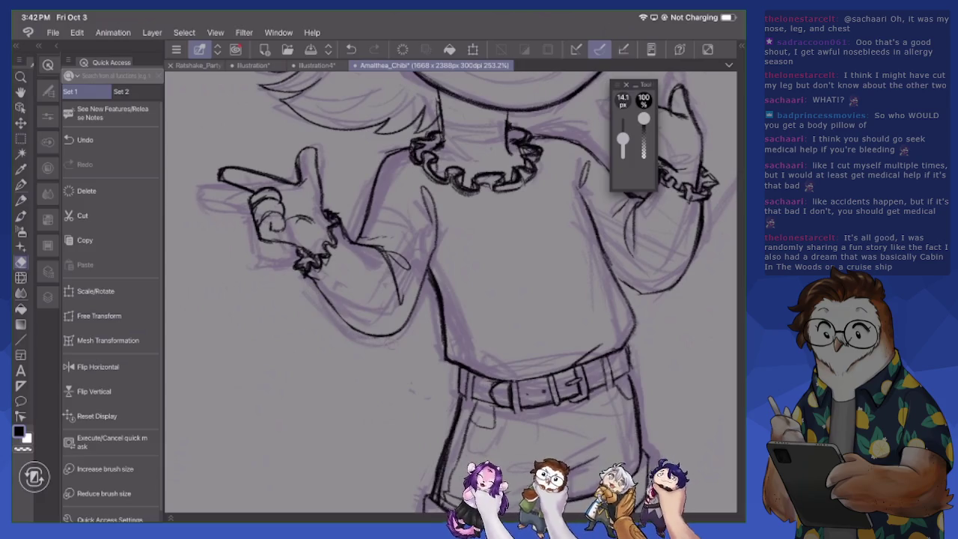
key(p)
mouse_move(310, 275)
mouse_down()
mouse_move(358, 333)
mouse_move(387, 332)
mouse_up()
drag(429, 272, 403, 326)
mouse_move(434, 242)
mouse_down()
mouse_move(421, 301)
mouse_move(431, 267)
mouse_move(431, 299)
mouse_move(411, 303)
mouse_up()
scroll(449, 292, down, 3)
Zoom in on the shorts and ink their left side and the right end of the belt
scroll(450, 292, up, 5)
drag(449, 375, 449, 225)
drag(449, 292, 460, 299)
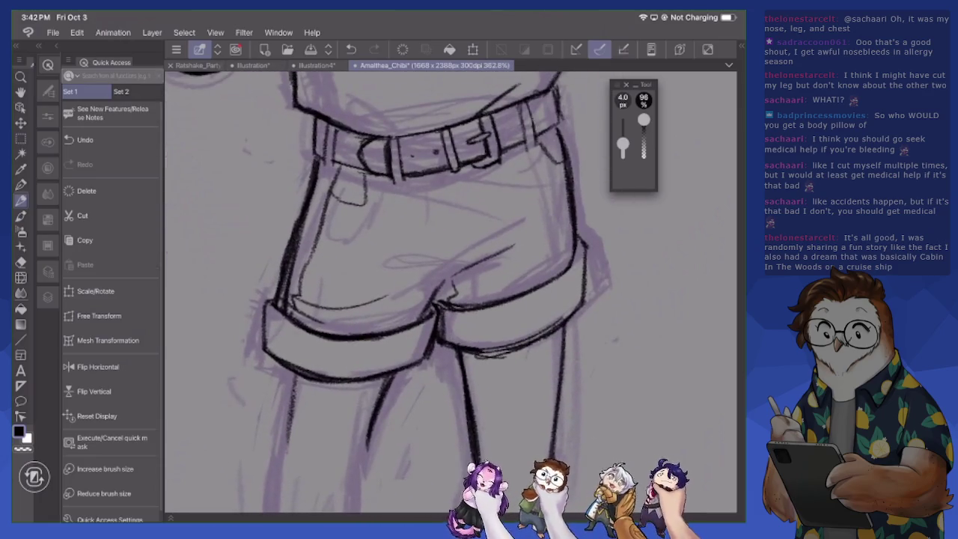
mouse_move(333, 167)
mouse_down()
mouse_move(286, 313)
mouse_move(299, 322)
mouse_move(299, 296)
mouse_up()
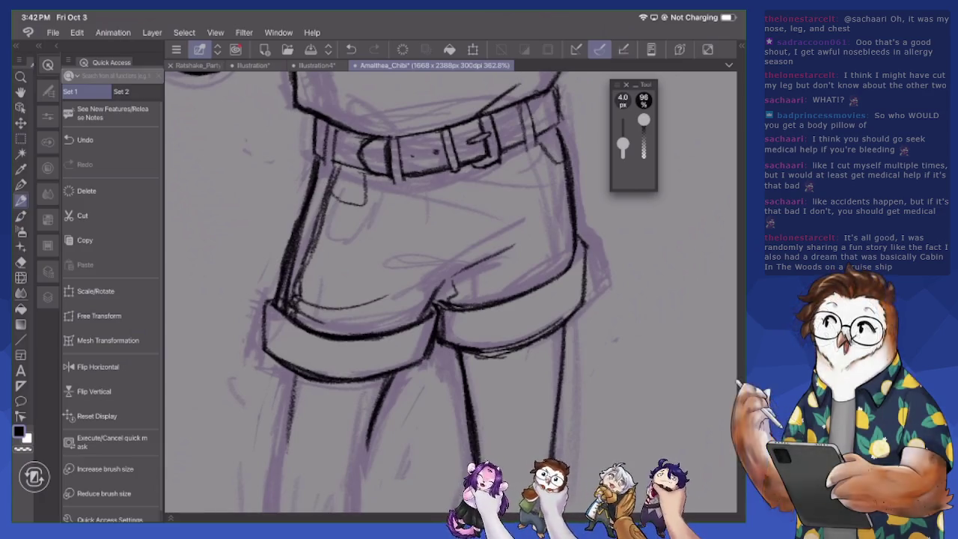
drag(539, 140, 561, 163)
Ink the left front pocket, erase the first attempt, and redraw the pocket line
mouse_move(368, 176)
mouse_down()
mouse_move(365, 211)
mouse_move(346, 213)
mouse_move(335, 199)
mouse_move(361, 214)
mouse_up()
key(e)
drag(370, 175, 354, 214)
key(p)
mouse_move(379, 180)
mouse_down()
mouse_move(366, 222)
mouse_move(328, 219)
mouse_move(366, 220)
mouse_up()
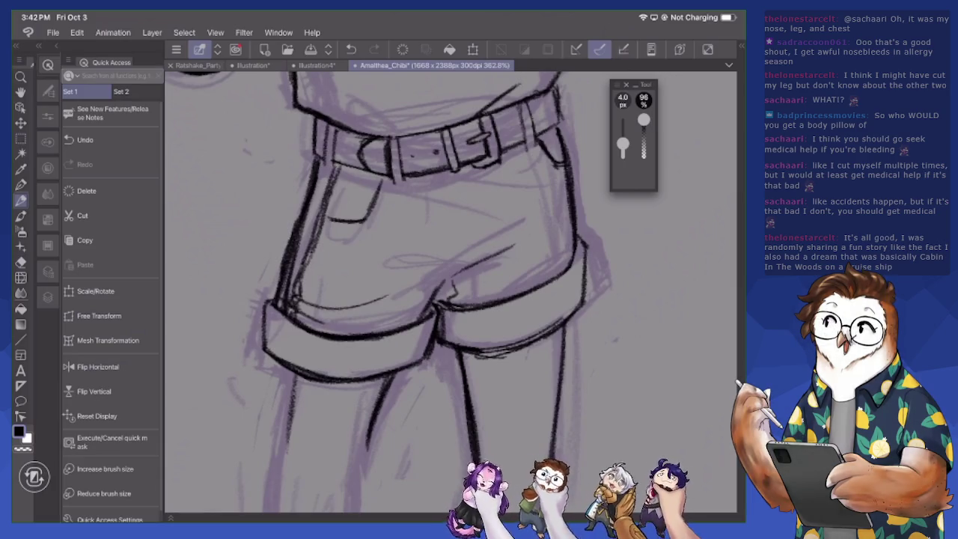
Ink the right side of the shorts and the cuff crease, then bring the lower legs into view
mouse_move(489, 172)
mouse_down()
mouse_move(495, 228)
mouse_move(485, 259)
mouse_up()
drag(443, 295, 497, 294)
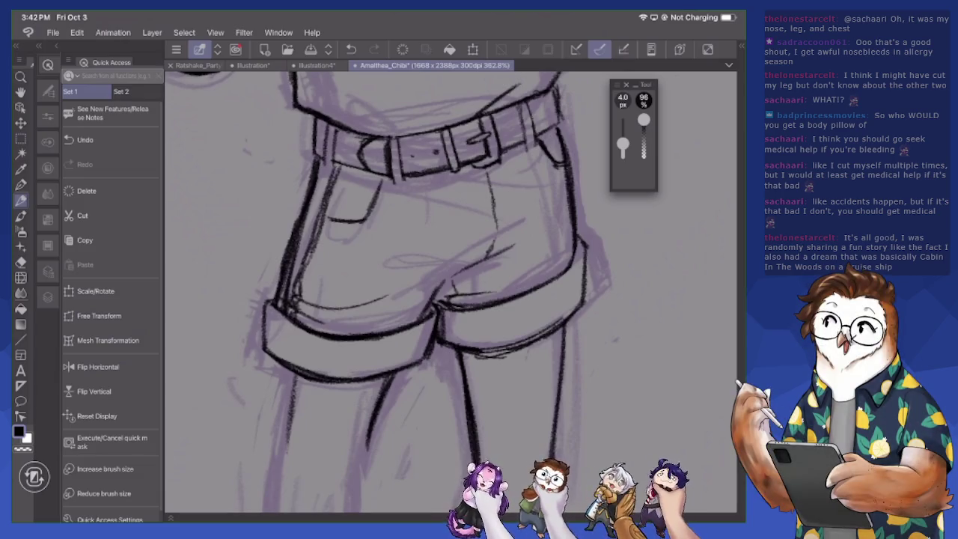
mouse_move(495, 419)
mouse_down()
mouse_move(558, 209)
mouse_move(558, 135)
mouse_up()
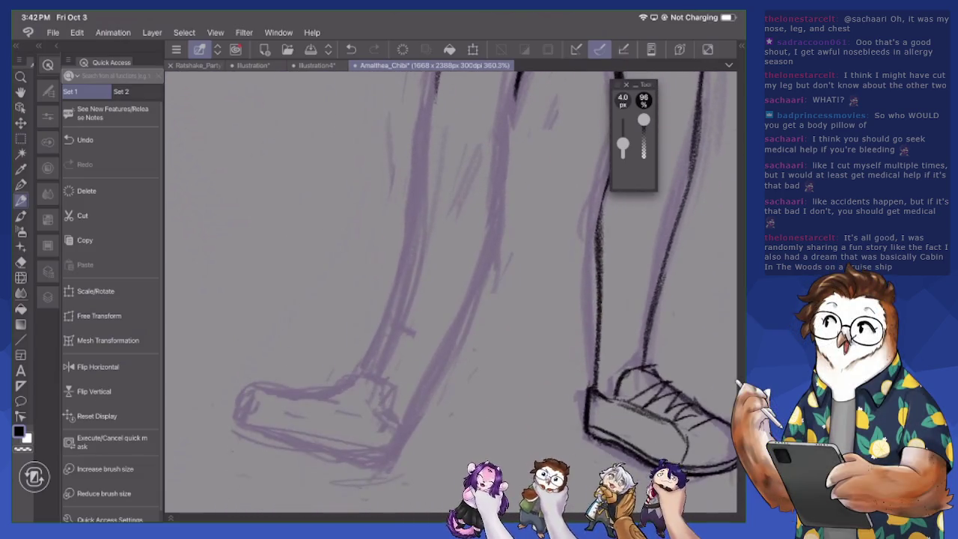
click(47, 297)
On Layer 1, sketch rough guide lines and hatch strokes over the left leg
click(127, 201)
mouse_move(423, 106)
mouse_down()
mouse_move(418, 316)
mouse_move(391, 399)
mouse_up()
drag(419, 254, 417, 376)
drag(434, 103, 484, 238)
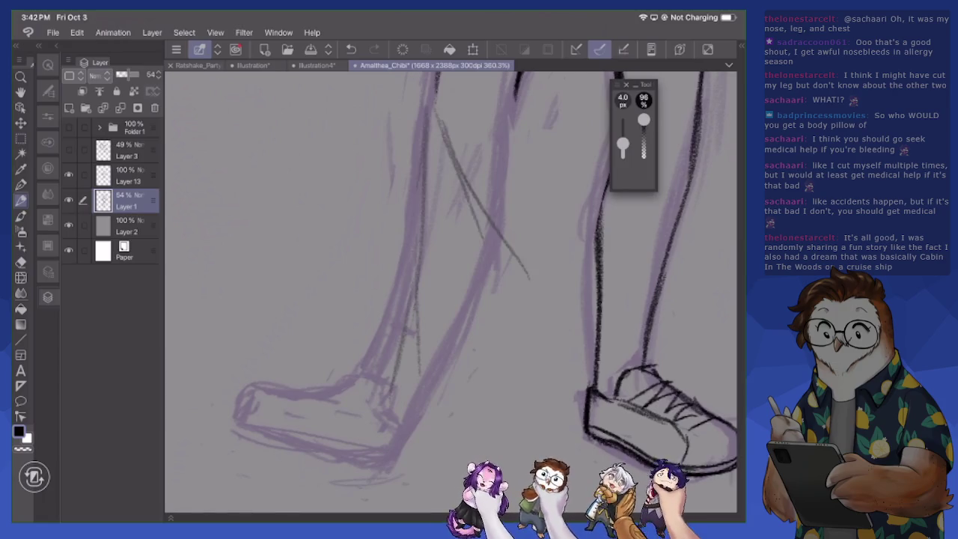
scroll(449, 292, down, 5)
scroll(449, 292, down, 2)
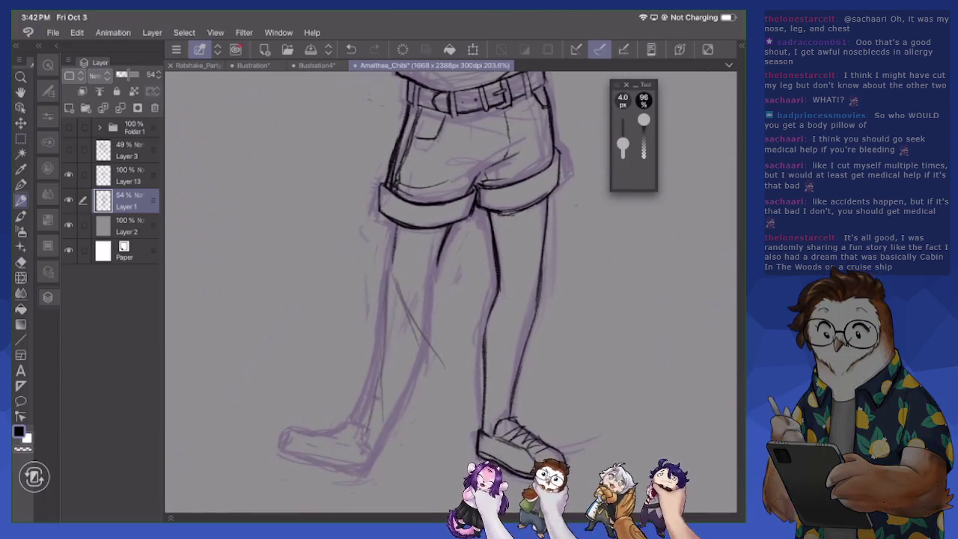
drag(416, 292, 402, 334)
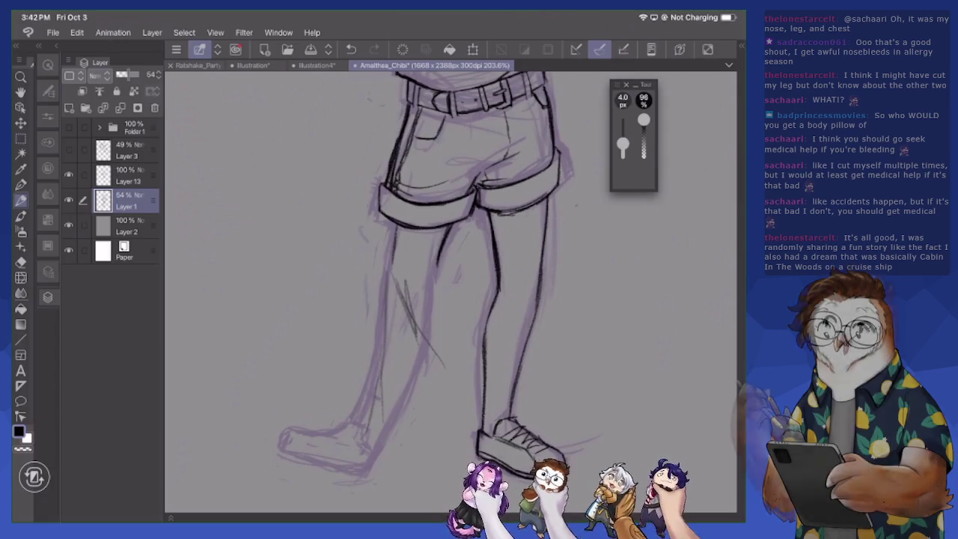
drag(416, 301, 415, 352)
drag(411, 280, 415, 321)
Erase the stray hatch and guide strokes from the left leg, then zoom toward the head
key(e)
mouse_move(405, 281)
mouse_down()
mouse_move(398, 310)
mouse_move(416, 349)
mouse_move(421, 336)
mouse_move(426, 375)
mouse_move(368, 426)
mouse_up()
drag(391, 327, 378, 382)
drag(384, 273, 367, 404)
drag(374, 349, 358, 420)
scroll(449, 292, down, 5)
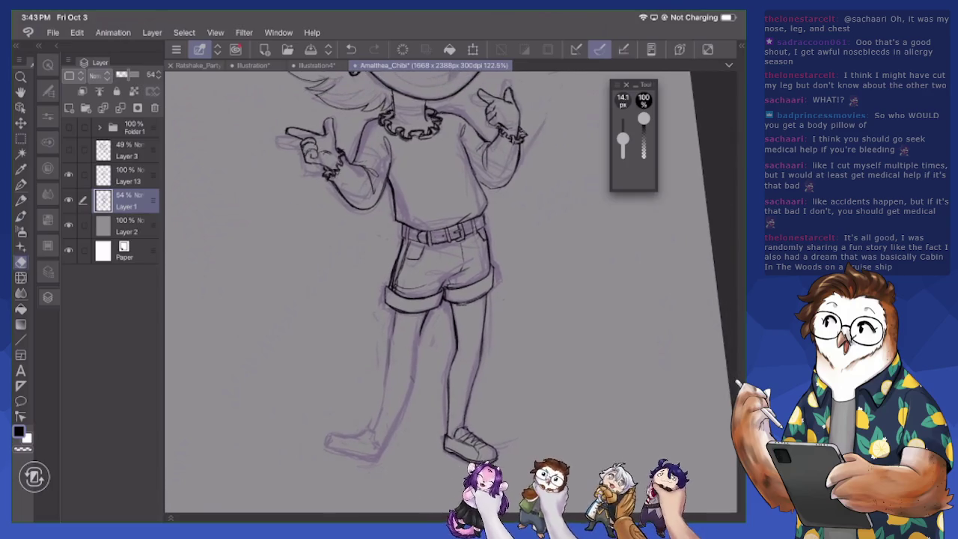
scroll(450, 172, up, 1)
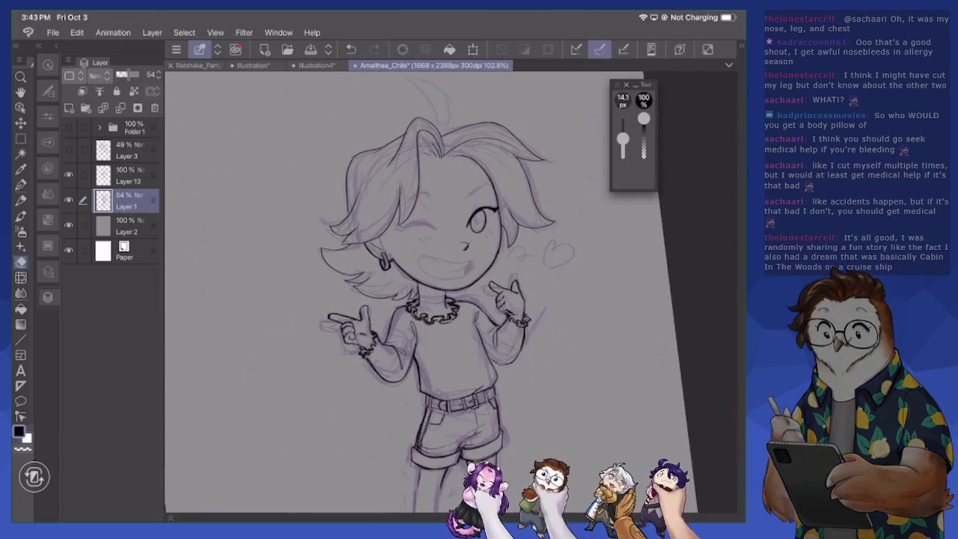
scroll(449, 172, up, 3)
scroll(449, 173, up, 2)
scroll(449, 292, up, 1)
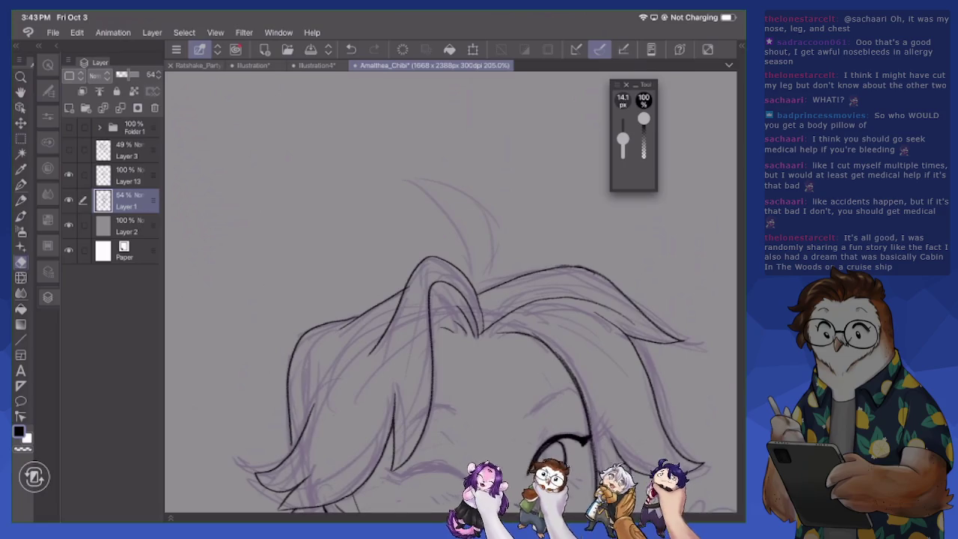
On Layer 13, ink the antenna tuft's two curving edges, its base and its tip
click(127, 176)
key(p)
mouse_move(399, 185)
mouse_down()
mouse_move(465, 244)
mouse_move(474, 283)
mouse_up()
mouse_move(401, 185)
mouse_down()
mouse_move(452, 196)
mouse_move(488, 232)
mouse_move(490, 281)
mouse_move(481, 294)
mouse_up()
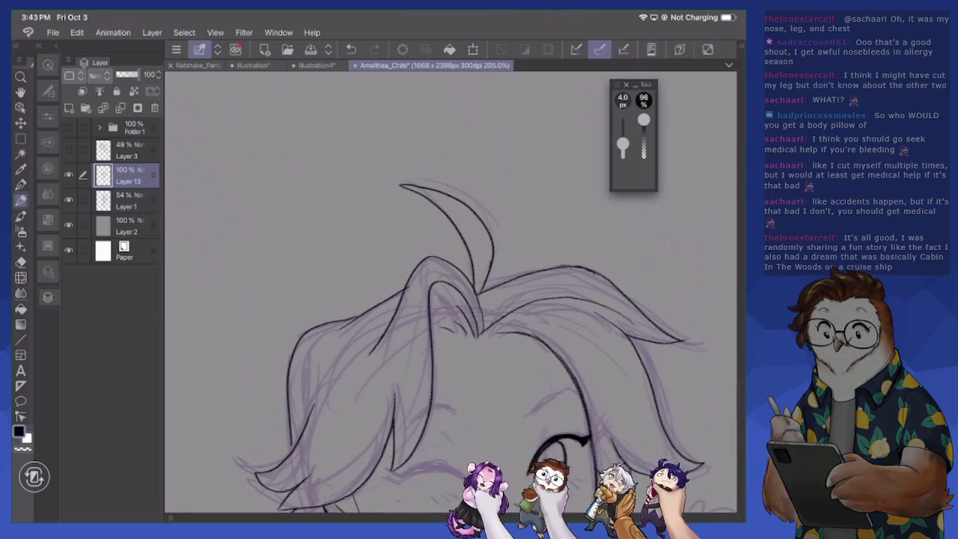
key(e)
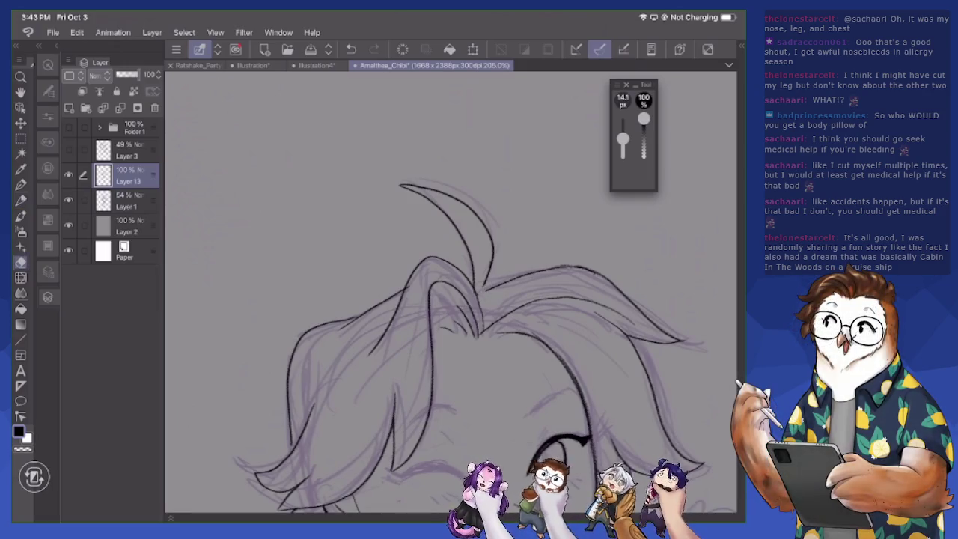
key(p)
drag(480, 292, 506, 283)
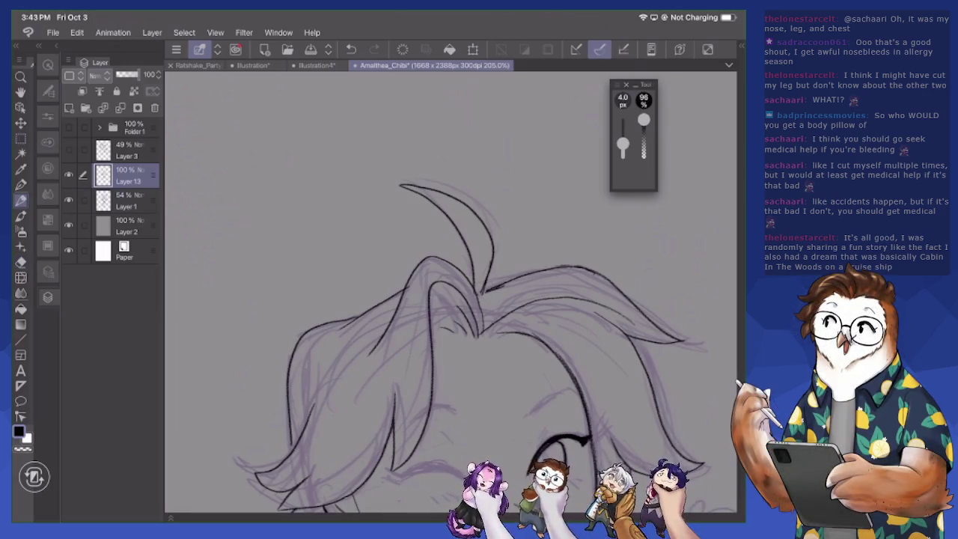
drag(402, 185, 430, 190)
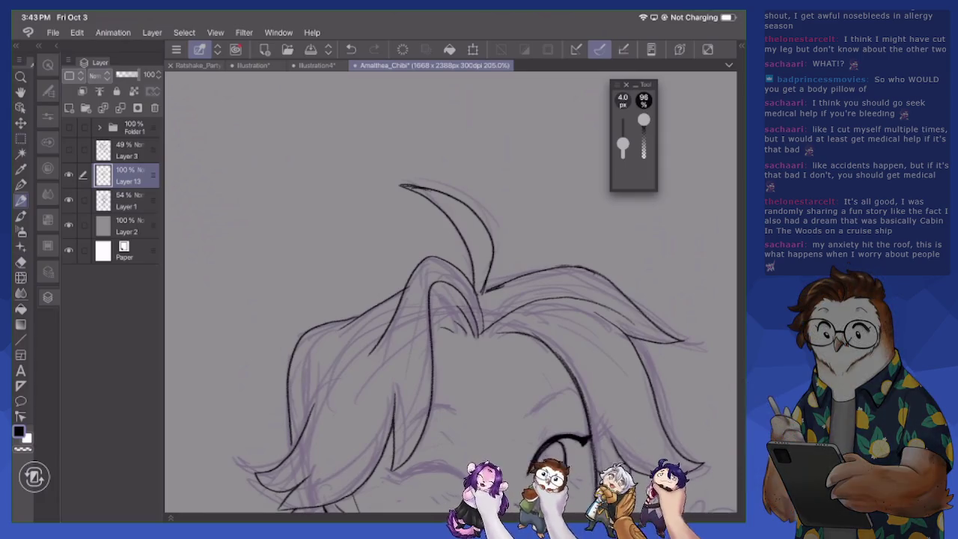
Ink short hair strands across the top of the head toward the right side
drag(437, 314, 453, 337)
drag(433, 336, 447, 341)
mouse_move(441, 297)
mouse_down()
mouse_move(457, 319)
mouse_move(458, 294)
mouse_move(470, 314)
mouse_up()
mouse_move(463, 307)
mouse_down()
mouse_move(472, 324)
mouse_move(484, 287)
mouse_up()
scroll(450, 300, up, 1)
mouse_move(484, 287)
mouse_down()
mouse_move(529, 274)
mouse_move(551, 282)
mouse_up()
Add small hair strokes and lines near the hair part
key(e)
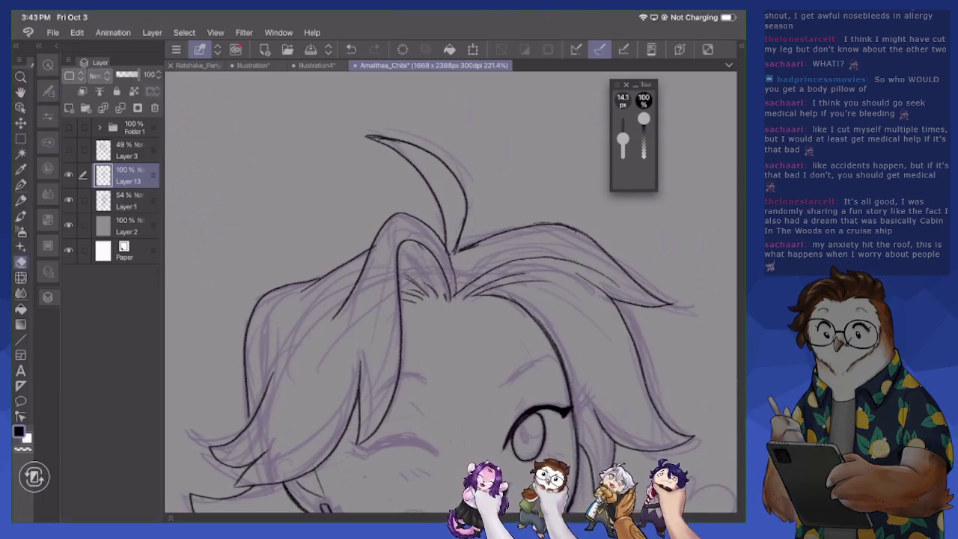
key(p)
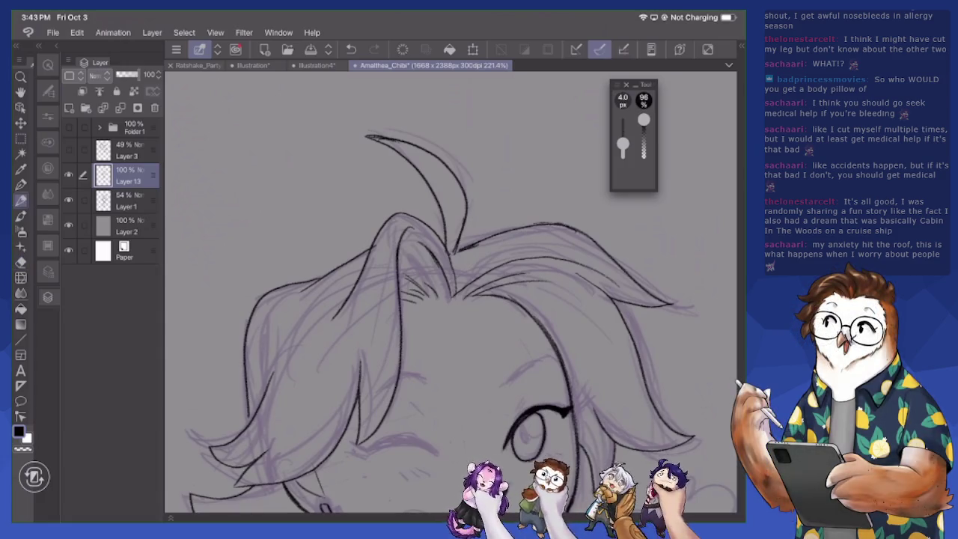
key(e)
key(p)
drag(408, 296, 431, 291)
drag(429, 254, 442, 297)
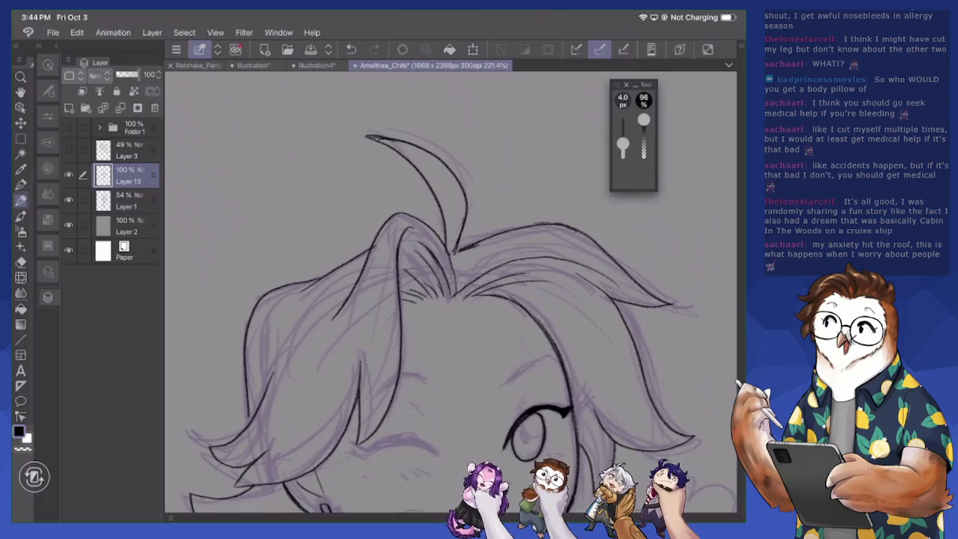
Ink a long hair strand, erase it, and redraw it further to the right
scroll(449, 292, down, 1)
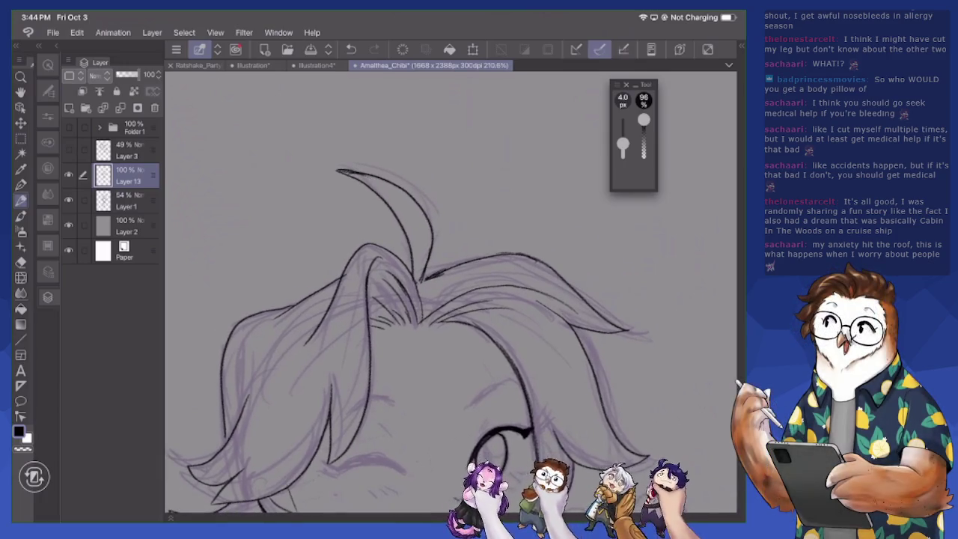
drag(423, 277, 507, 254)
key(e)
mouse_move(425, 279)
mouse_down()
mouse_move(507, 255)
mouse_move(539, 261)
mouse_up()
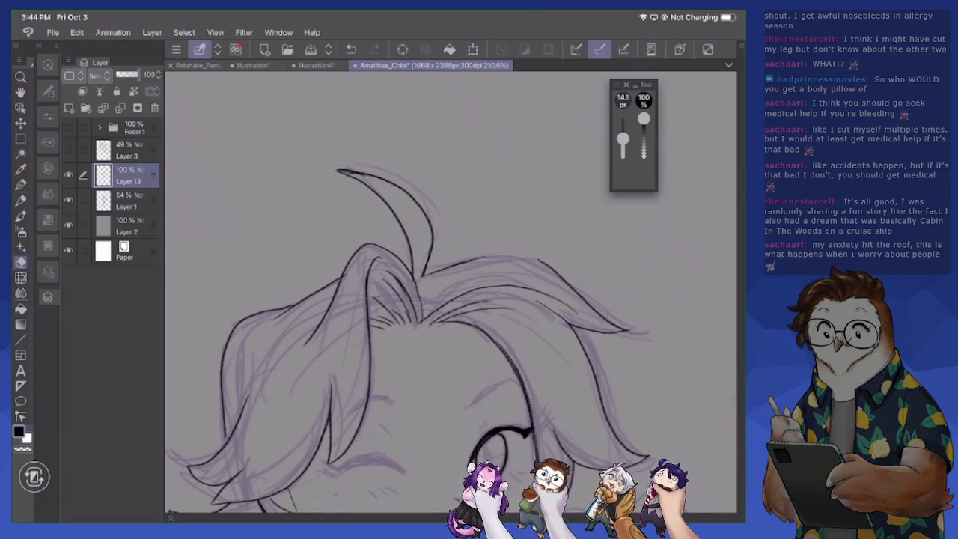
key(p)
mouse_move(468, 262)
mouse_down()
mouse_move(527, 255)
mouse_move(557, 273)
mouse_up()
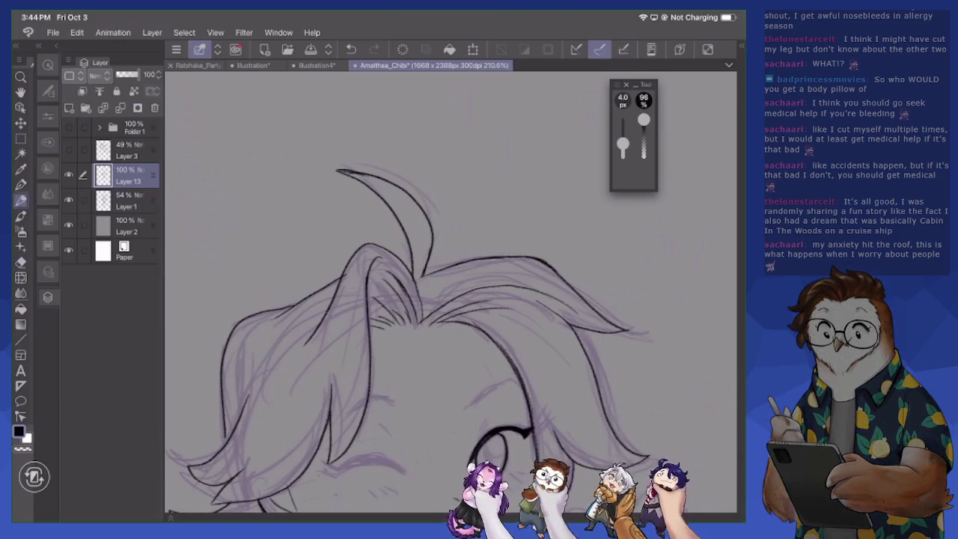
Re-ink the base of the antenna tuft, trimming the line with the eraser
key(e)
key(p)
drag(410, 248, 410, 272)
drag(433, 232, 427, 292)
key(e)
key(p)
Zoom to about 265% on the face and ink the closed winking eyelid
key(e)
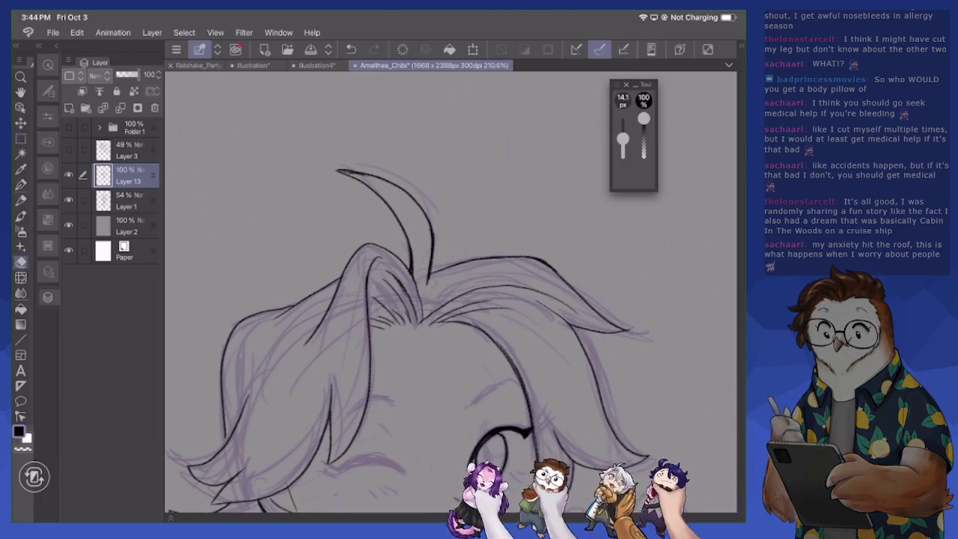
scroll(450, 292, down, 5)
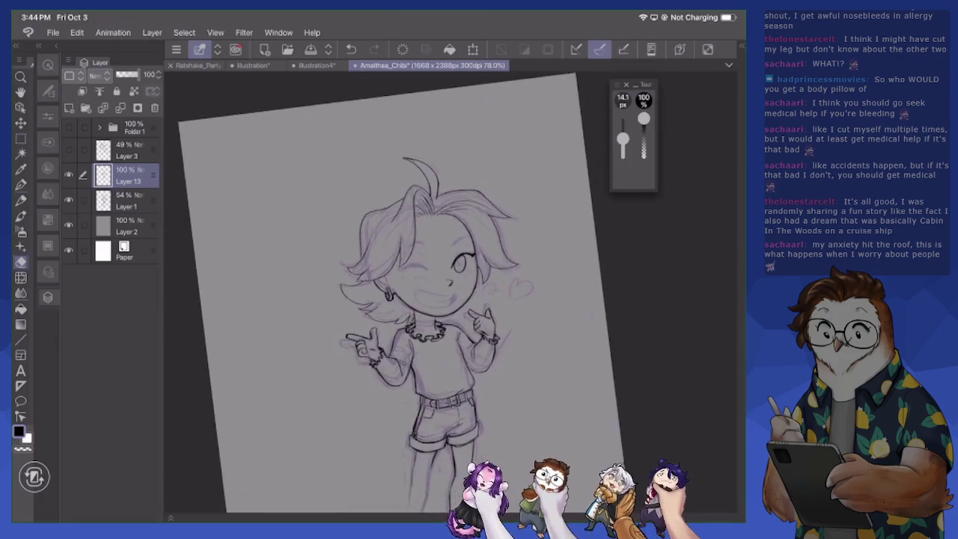
scroll(449, 292, up, 3)
scroll(498, 270, up, 2)
scroll(498, 269, up, 2)
scroll(498, 270, up, 1)
key(p)
drag(279, 202, 371, 194)
mouse_move(292, 204)
mouse_down()
mouse_move(344, 197)
mouse_move(384, 213)
mouse_move(364, 195)
mouse_move(319, 188)
mouse_move(276, 198)
mouse_move(374, 199)
mouse_up()
Touch up, thicken and trim the winking eyelid line
key(e)
key(p)
mouse_move(327, 192)
mouse_down()
mouse_move(349, 189)
mouse_move(377, 207)
mouse_up()
mouse_move(358, 199)
mouse_down()
mouse_move(383, 211)
mouse_move(352, 193)
mouse_move(319, 193)
mouse_up()
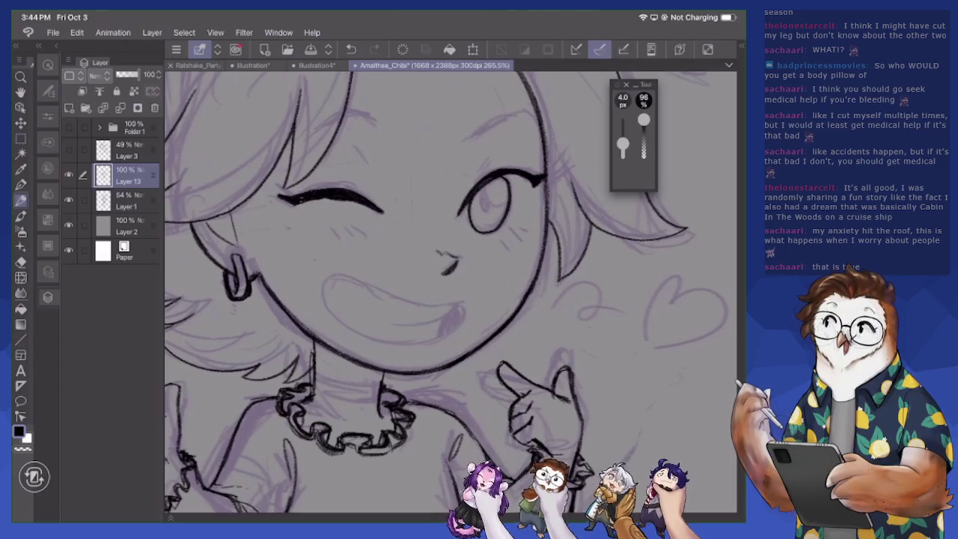
key(e)
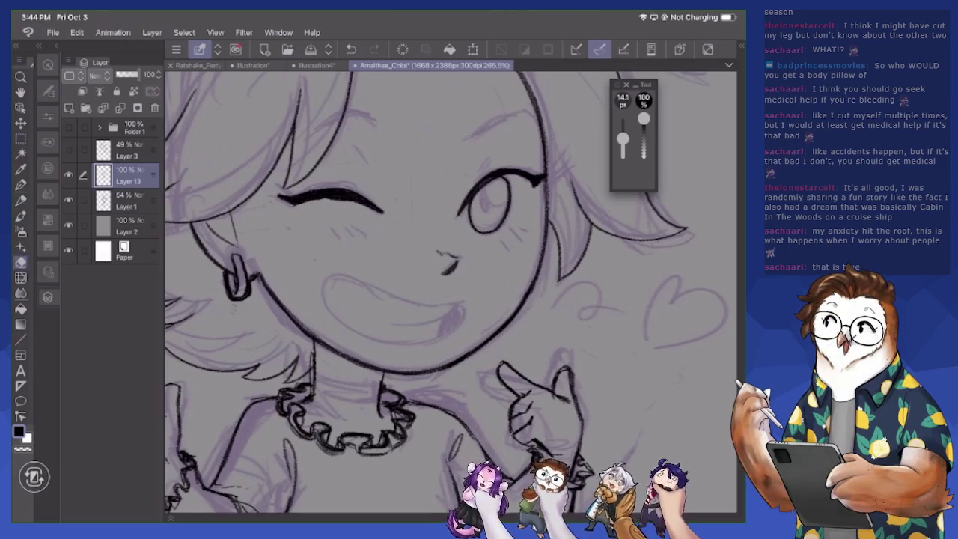
mouse_move(328, 198)
mouse_down()
mouse_move(361, 200)
mouse_move(386, 218)
mouse_move(379, 213)
mouse_up()
key(p)
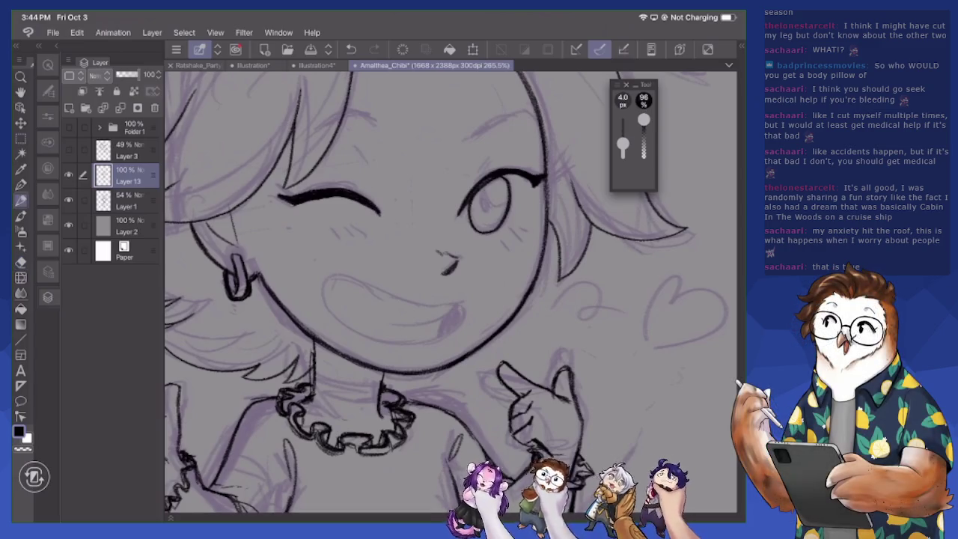
Ink a hair strand above the eye and remove a stray hair stroke
drag(362, 148, 376, 172)
mouse_move(353, 107)
mouse_down()
mouse_move(380, 127)
mouse_move(346, 106)
mouse_move(303, 135)
mouse_up()
key(e)
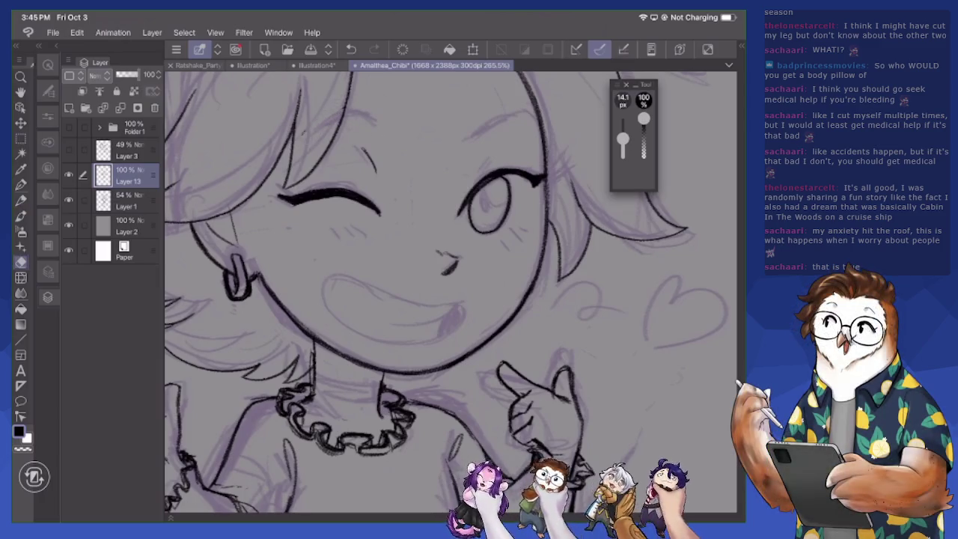
key(p)
Ink the lower curve of the smile and tidy its corner
key(e)
key(p)
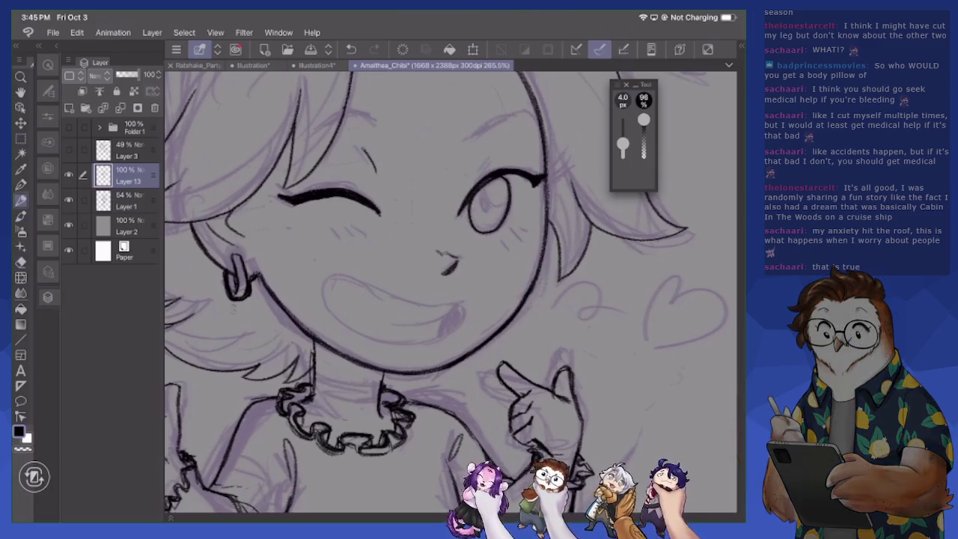
mouse_move(324, 274)
mouse_down()
mouse_move(364, 340)
mouse_move(424, 349)
mouse_move(451, 335)
mouse_up()
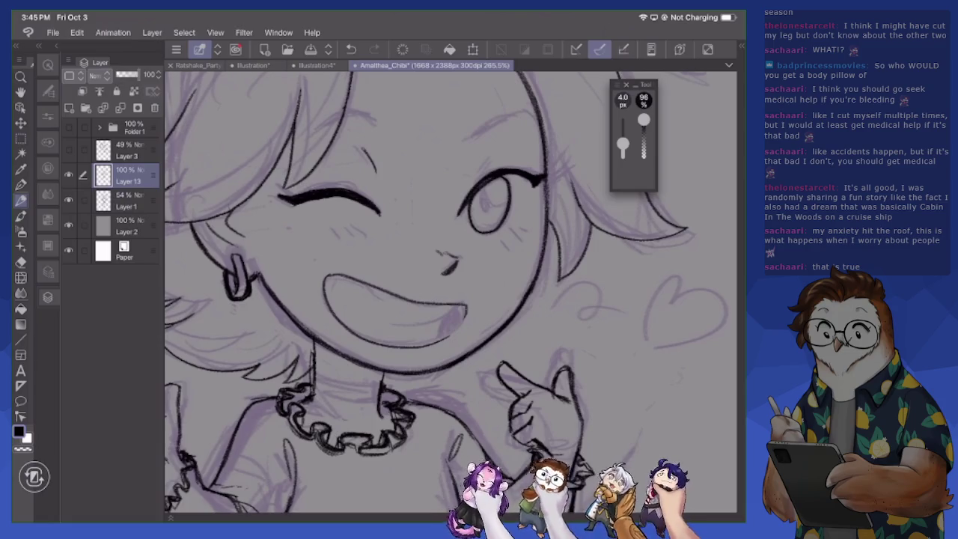
key(e)
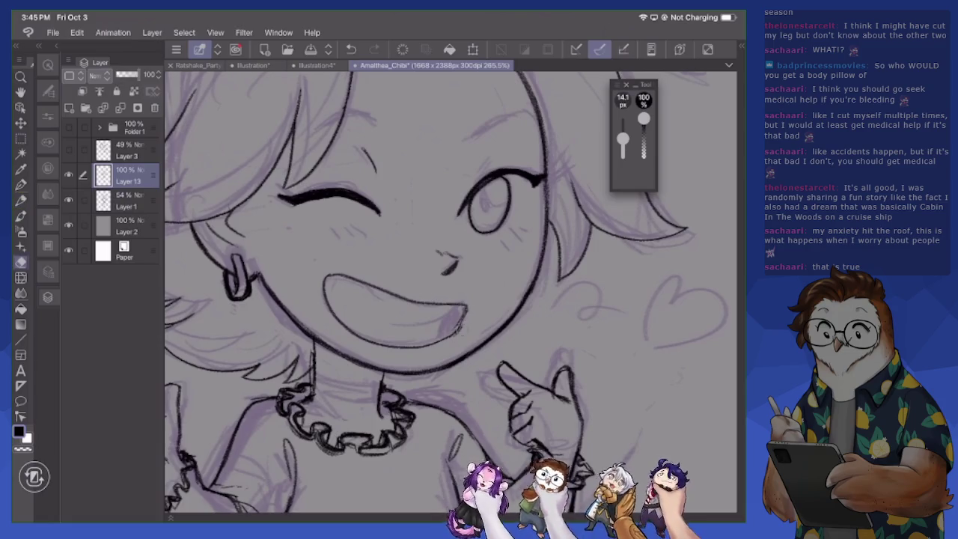
key(p)
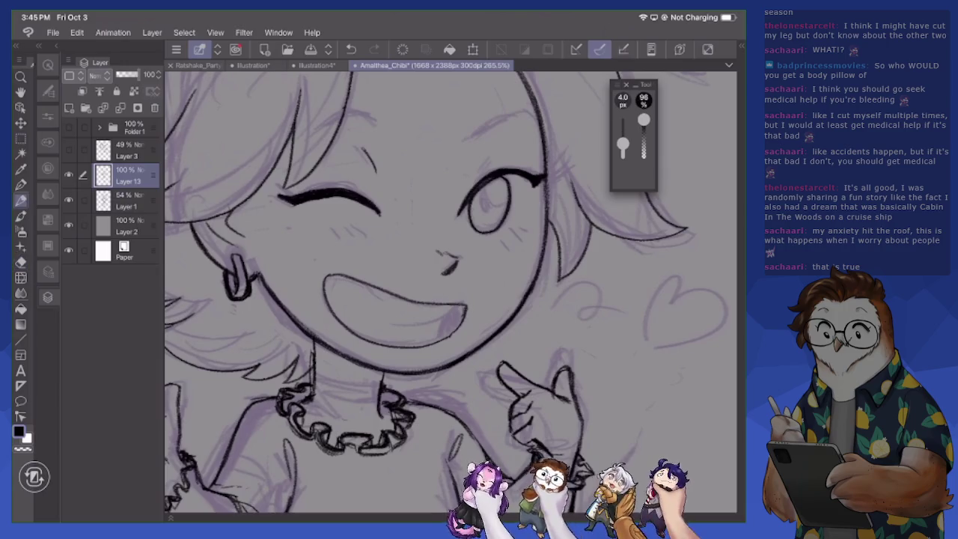